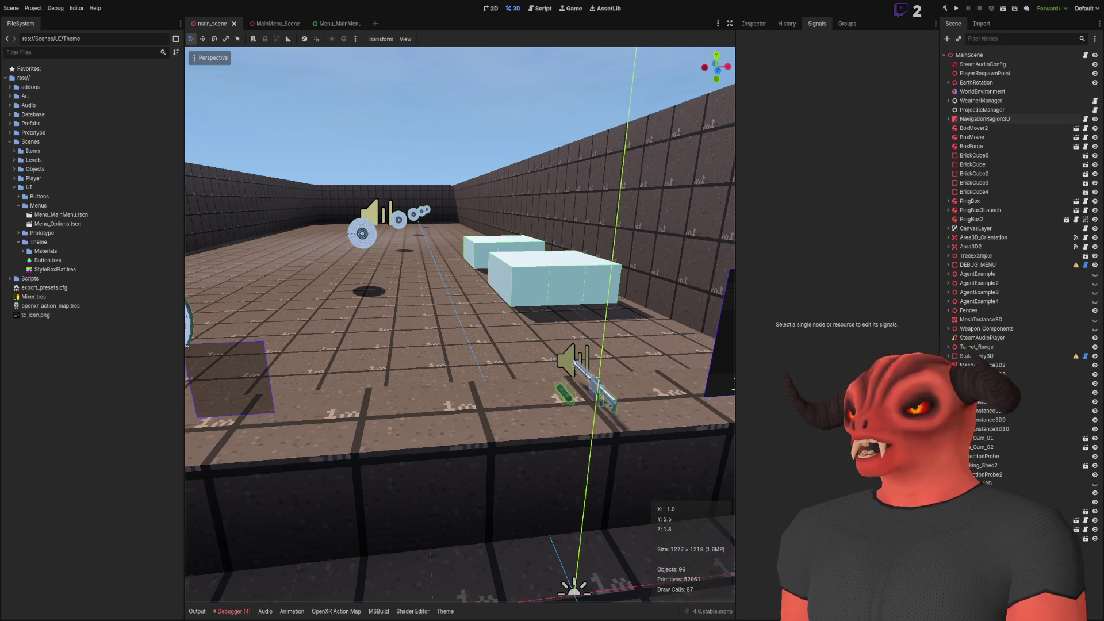
Paste the game menu screenshot into the Photoshop canvas and shift it up about 95 px
key(alt+Tab)
key(ctrl+v)
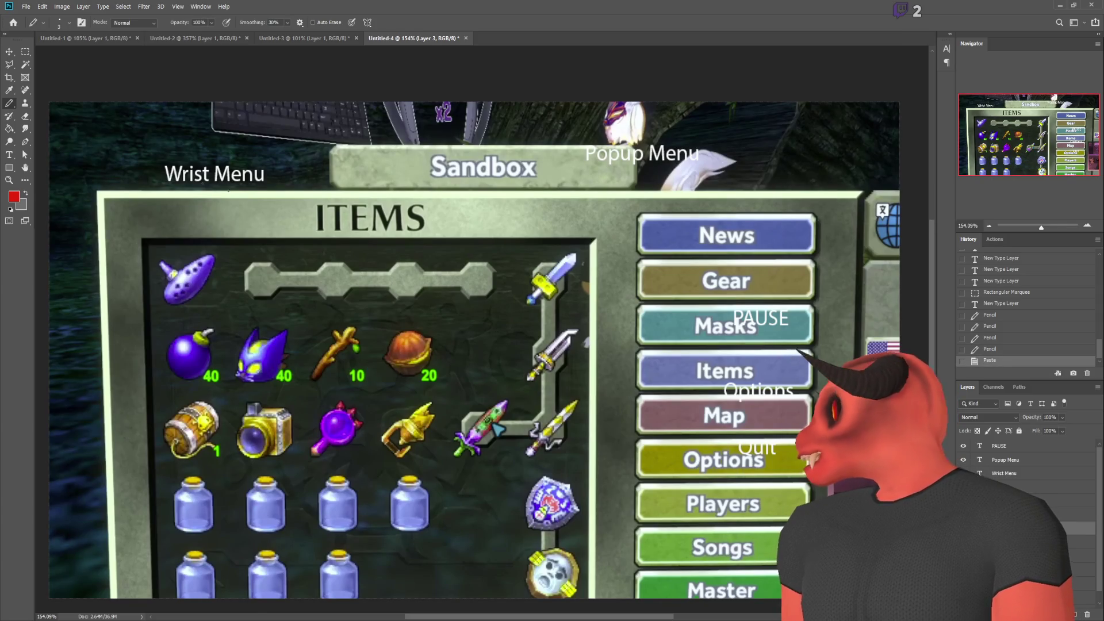
scroll(696, 471, down, 2)
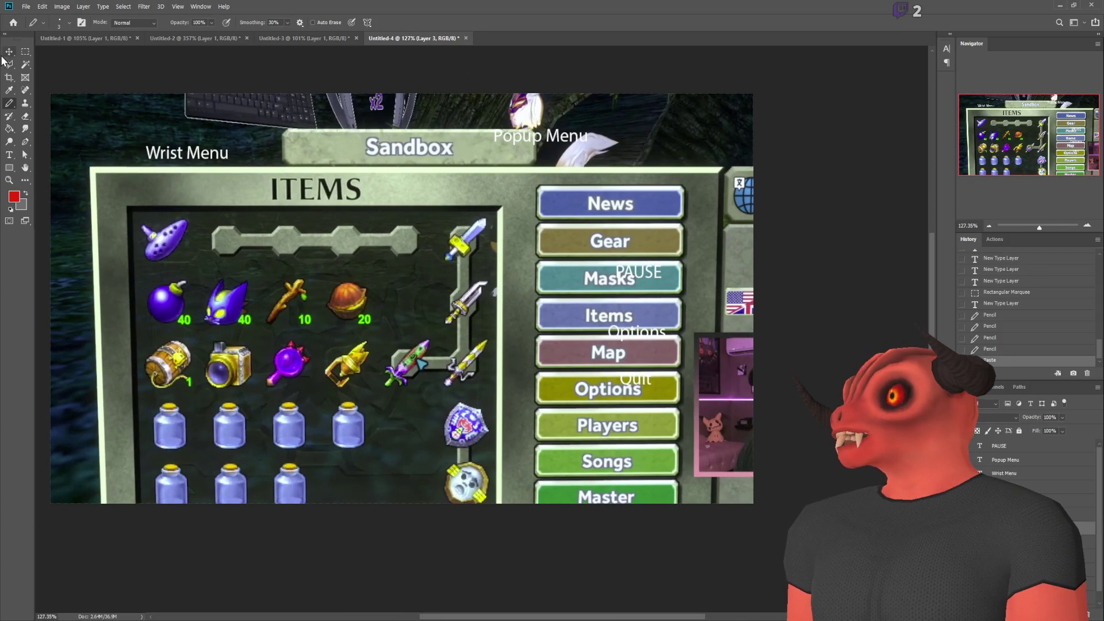
key(v)
mouse_move(393, 360)
mouse_down()
mouse_move(388, 304)
mouse_move(388, 336)
mouse_up()
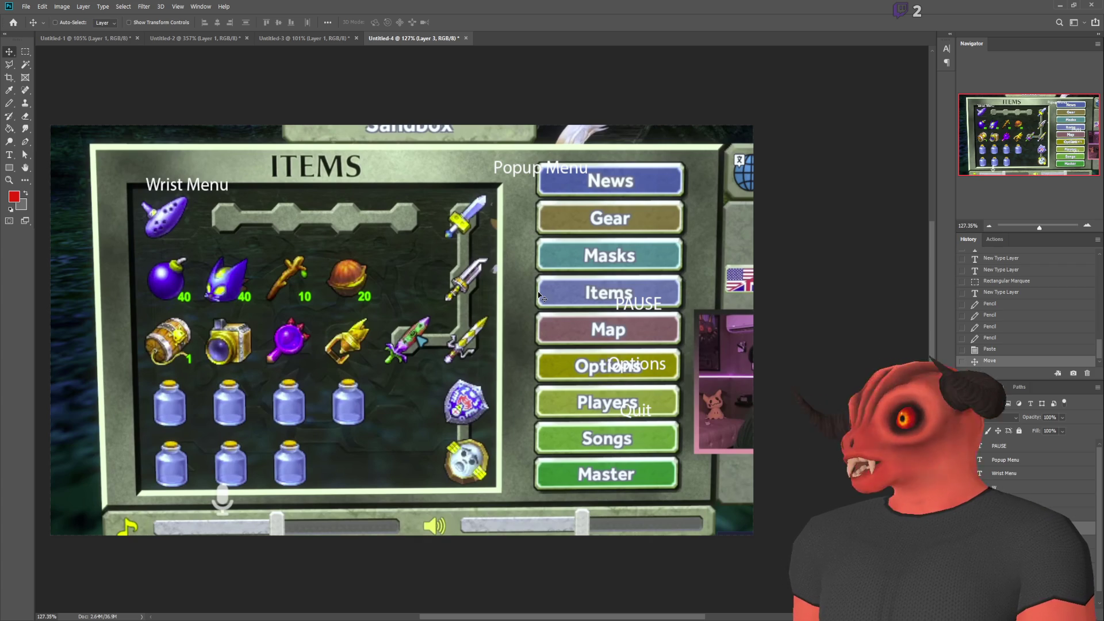
Check the Godot editor, then delete the pasted ITEMS screenshot layer in Photoshop
key(alt+Tab)
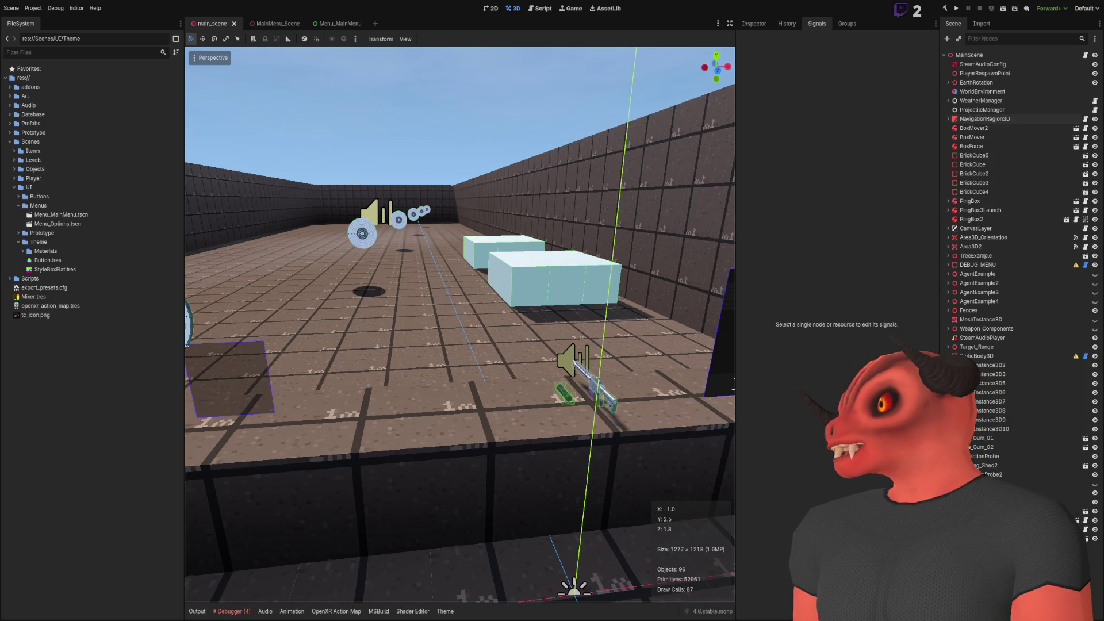
key(alt+Tab)
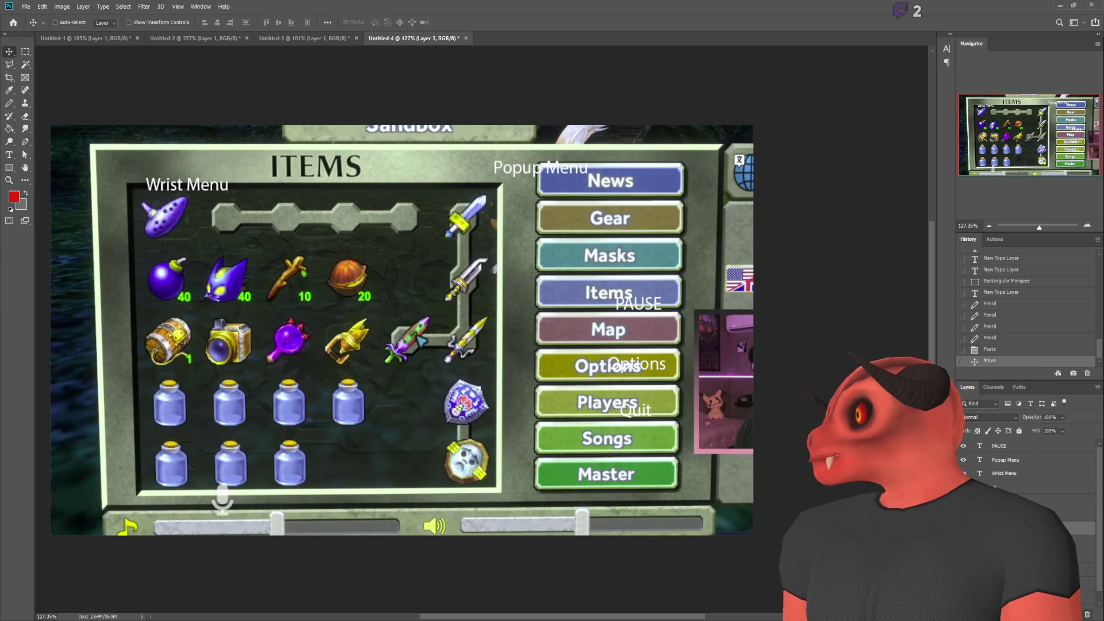
key(Delete)
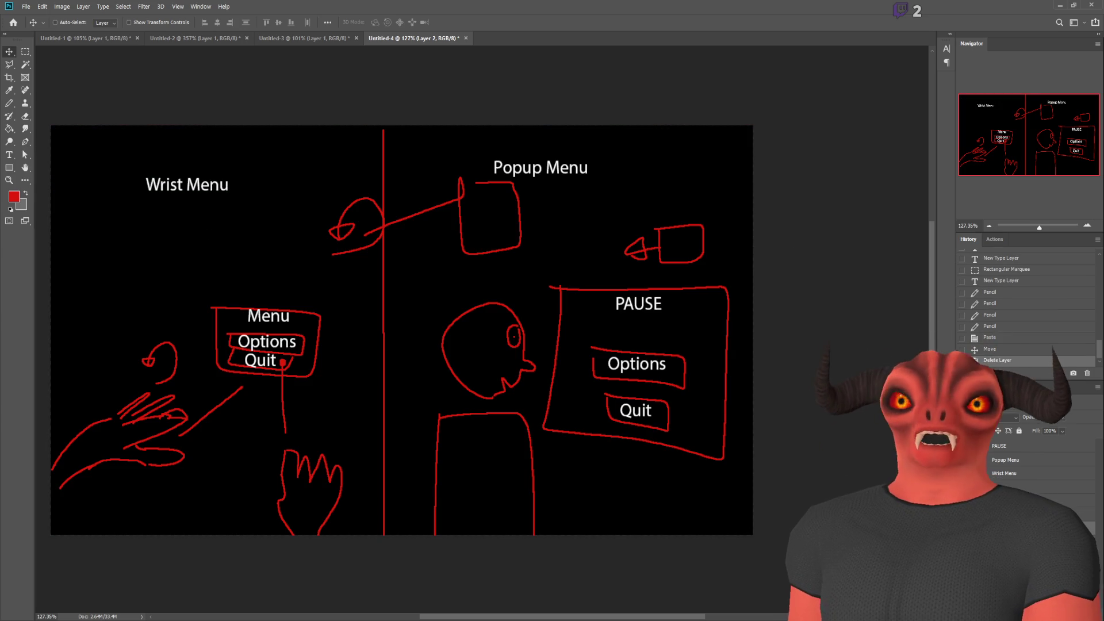
Leave the Photoshop wrist/popup menu sketch for Godot's main_scene 3D view
key(alt+Tab)
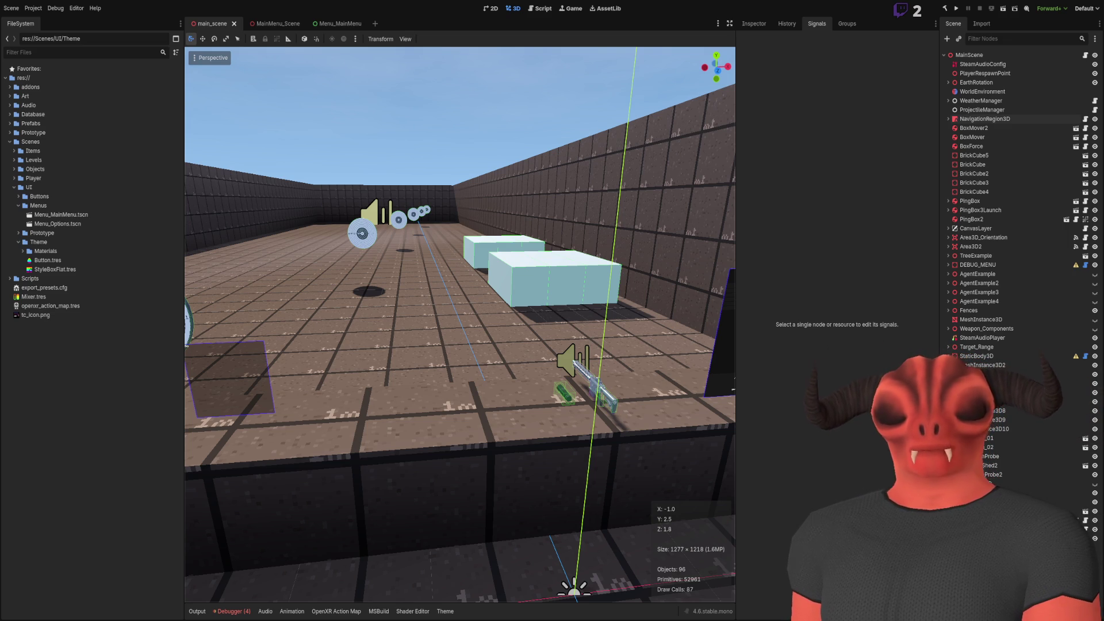
Look over the Photoshop Wrist Menu sketch, then return to Godot's main_scene 3D view
key(alt+Tab)
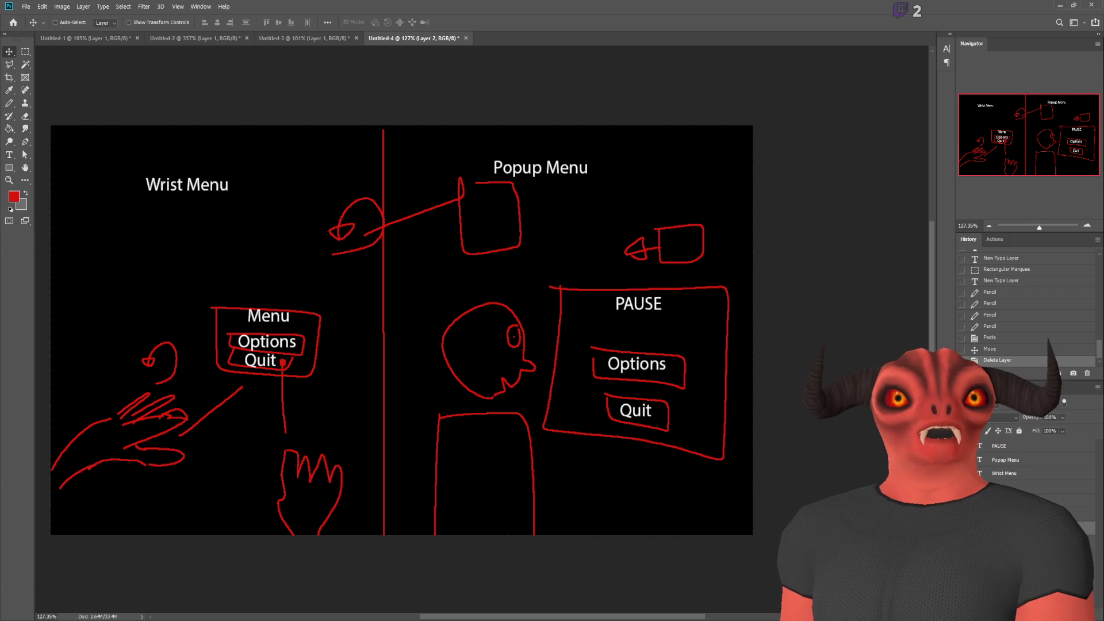
key(alt+Tab)
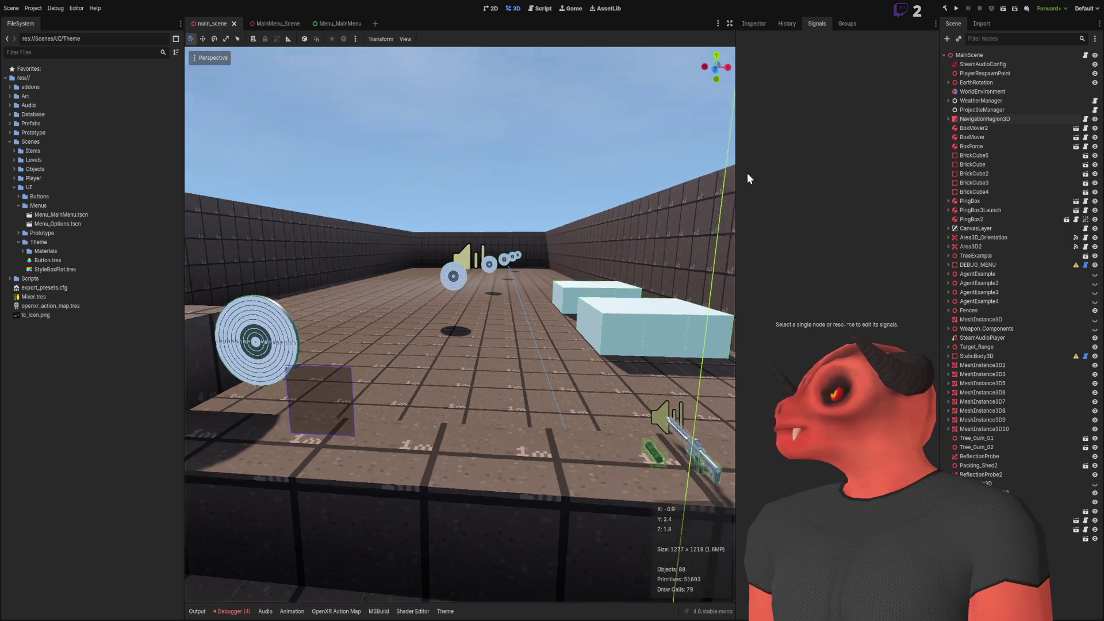
Create a new unsaved scene with a User Interface Control as its root node
drag(747, 172, 710, 199)
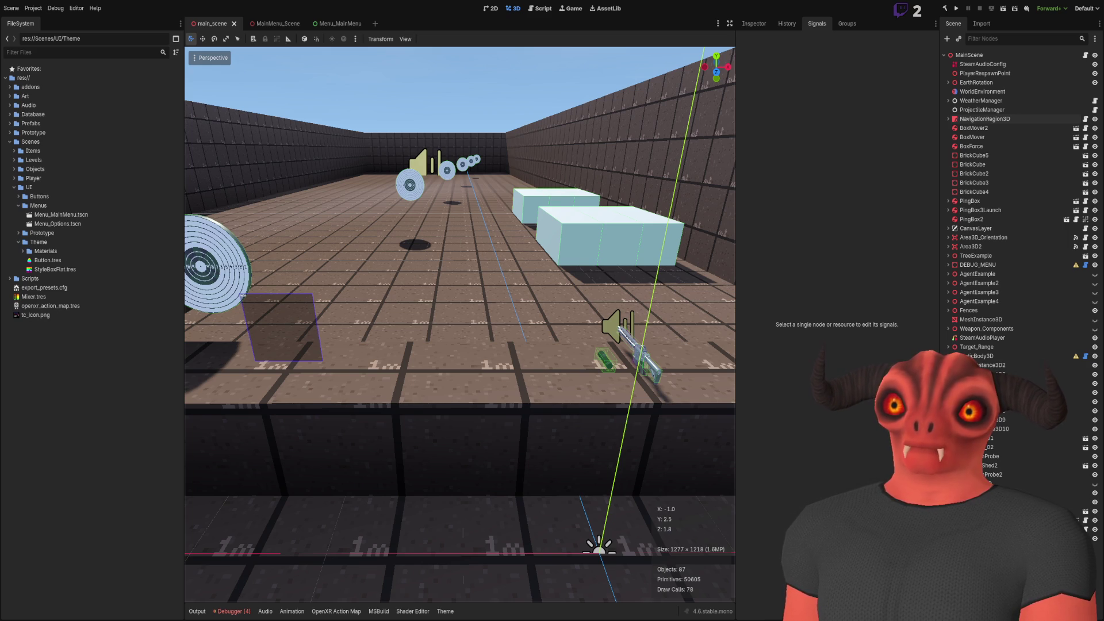
mouse_move(495, 94)
mouse_down()
mouse_move(409, 277)
mouse_move(435, 253)
mouse_move(622, 247)
mouse_move(370, 250)
mouse_up()
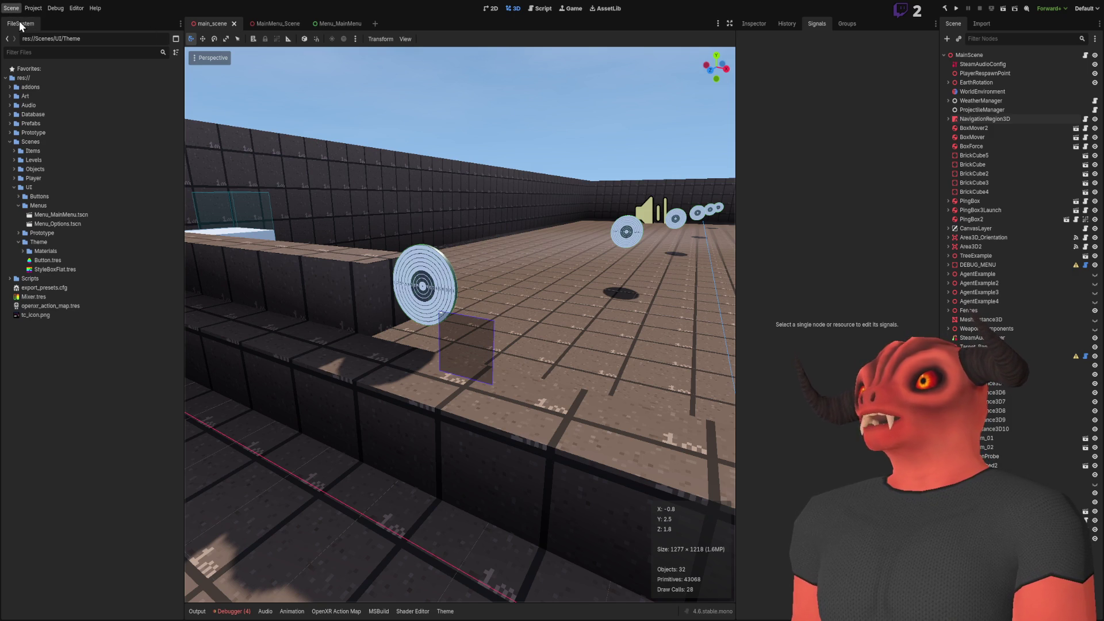
key(ctrl+n)
click(988, 98)
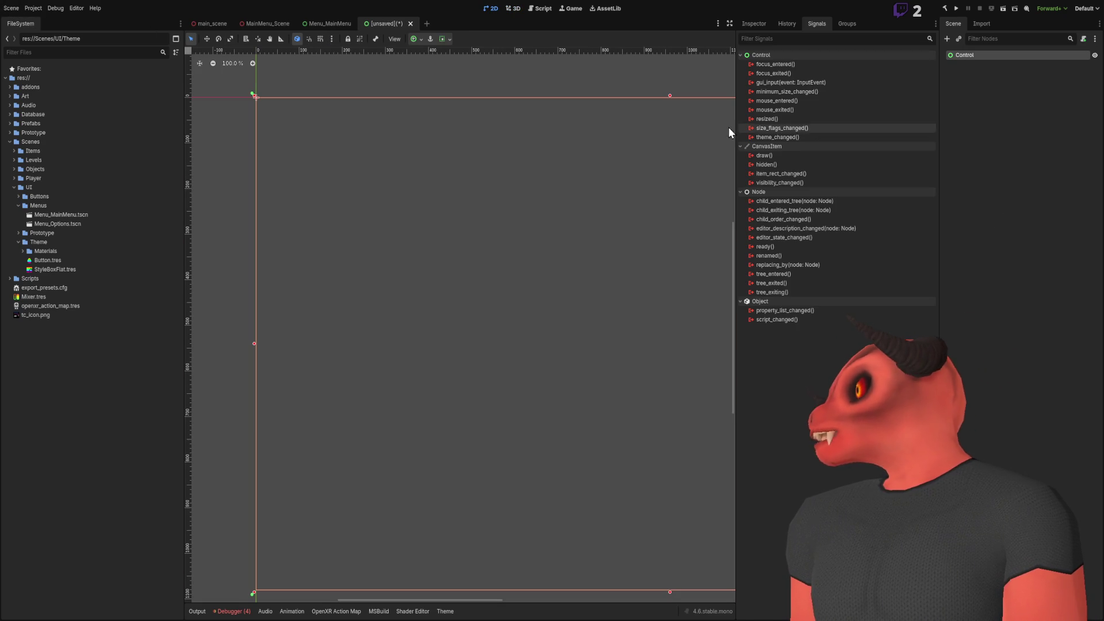
Reselect the root Control, expand its Layout properties in the Inspector, and add a Button child
scroll(501, 233, down, 3)
scroll(501, 232, up, 2)
click(1015, 101)
click(1015, 55)
click(753, 24)
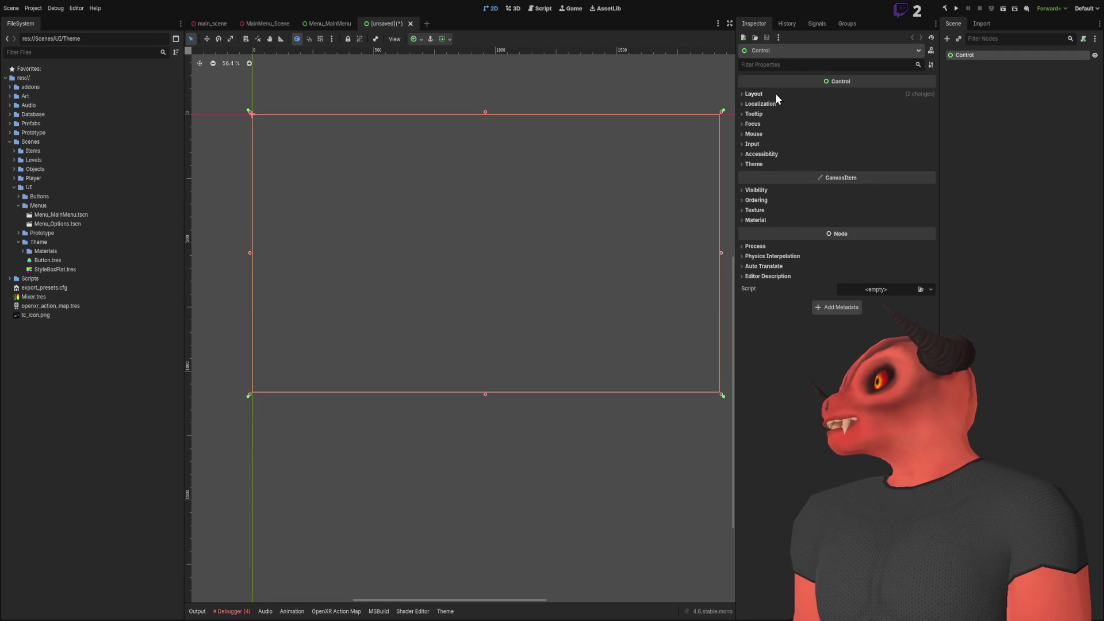
click(754, 93)
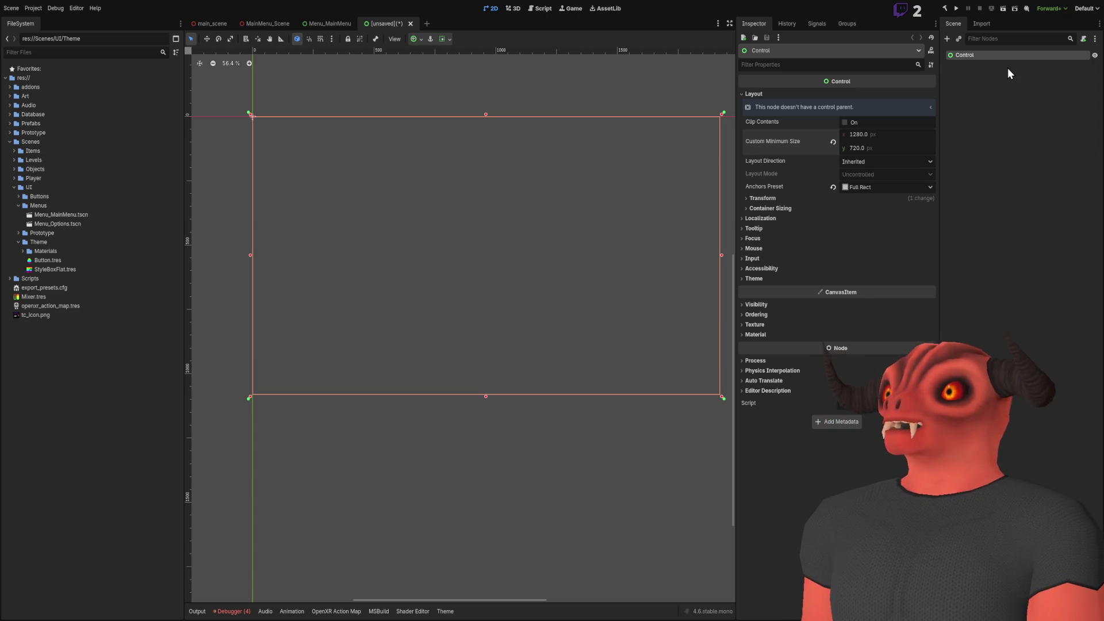
key(ctrl+v)
Enlarge and reposition the Button, labelling it OPTIONS
drag(256, 123, 256, 203)
drag(255, 159, 532, 162)
mouse_move(389, 170)
mouse_down()
mouse_move(533, 184)
mouse_move(536, 230)
mouse_up()
click(865, 121)
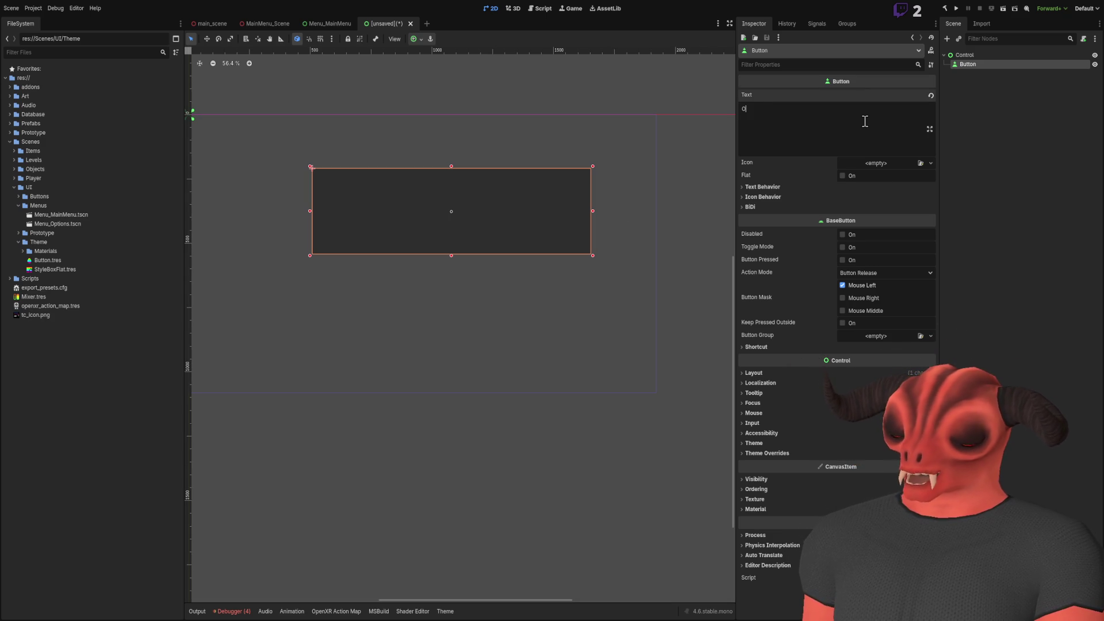
text(PTION)
click(980, 85)
click(976, 64)
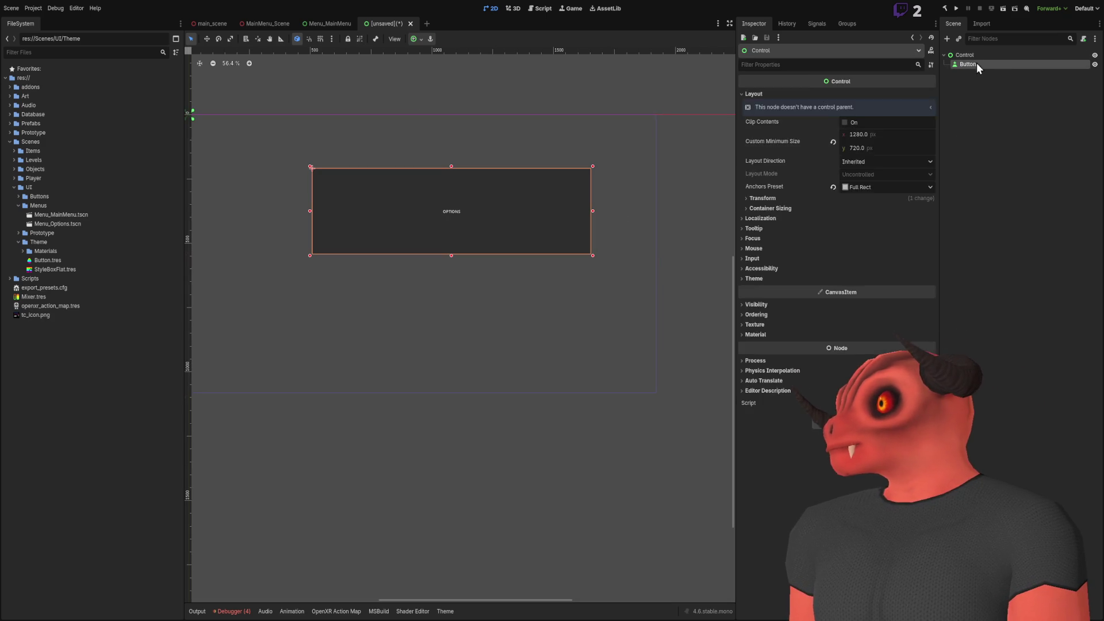
Duplicate the OPTIONS button below the first and relabel the copy Main Menu
key(ctrl+d)
click(206, 39)
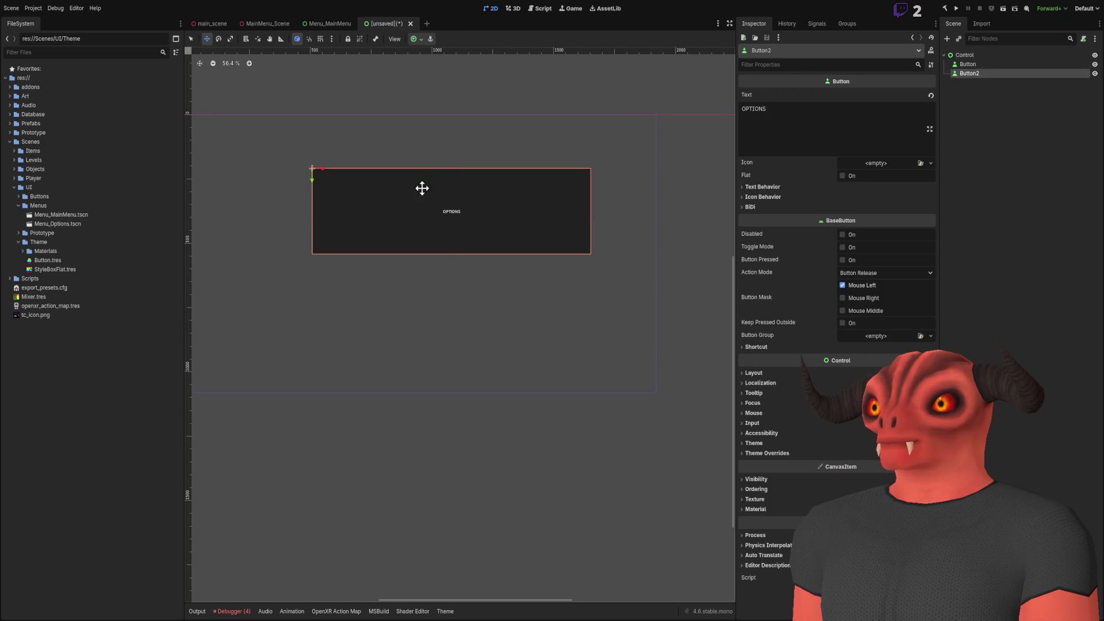
mouse_move(310, 175)
mouse_down()
mouse_move(314, 295)
mouse_move(299, 284)
mouse_move(309, 285)
mouse_up()
click(784, 127)
key(ctrl+a)
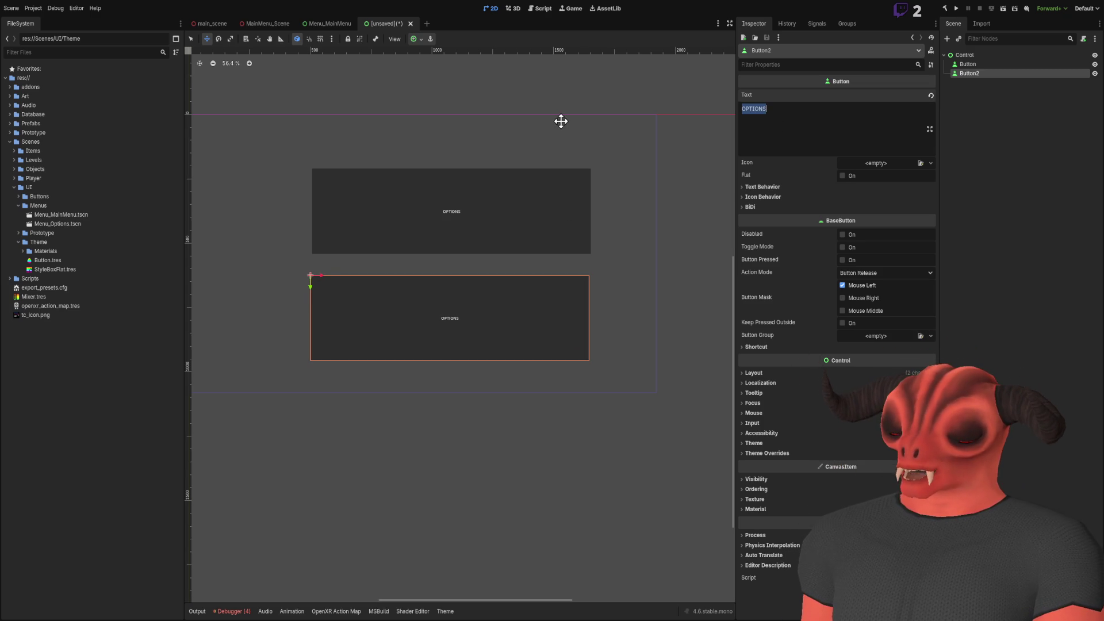
text(Main Menu)
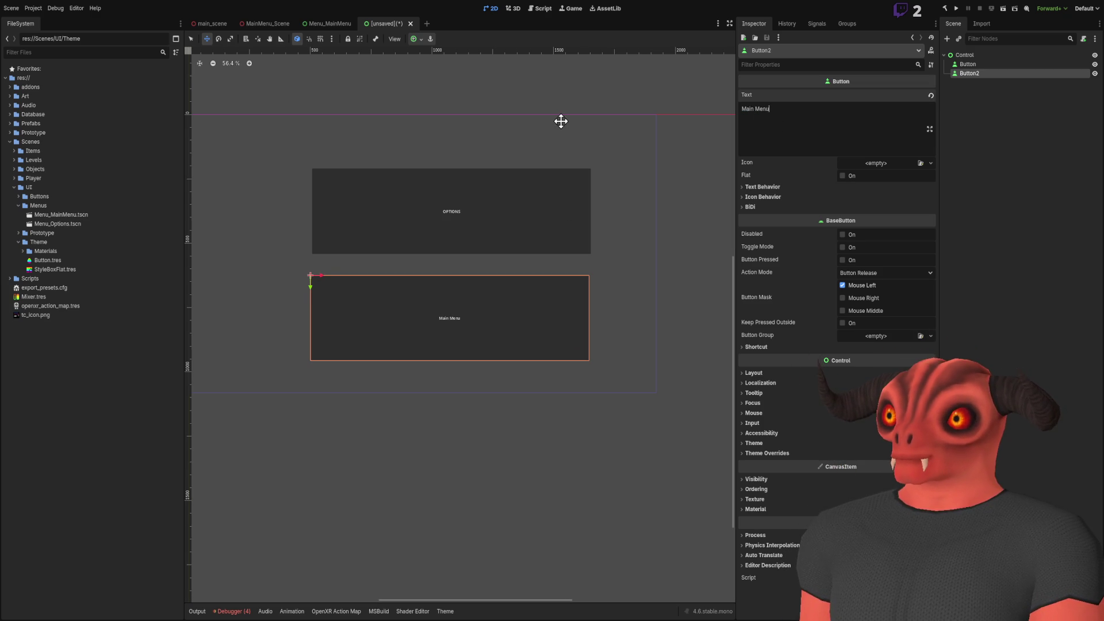
Override the font size of both buttons to 164 under Theme Overrides
scroll(308, 264, up, 3)
scroll(545, 300, down, 3)
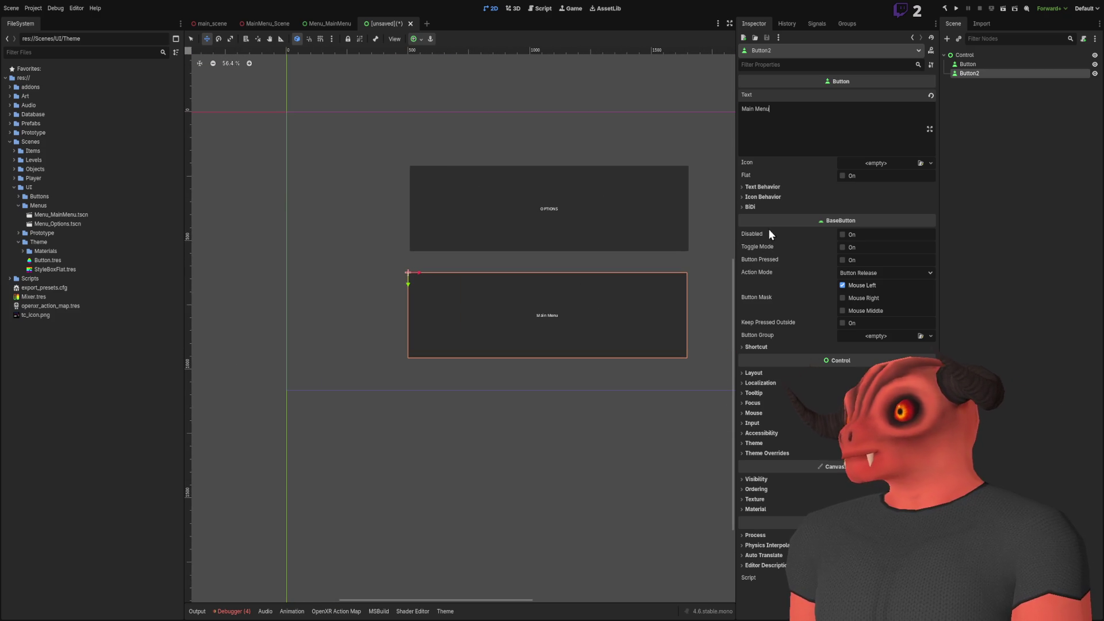
ctrl+click(996, 64)
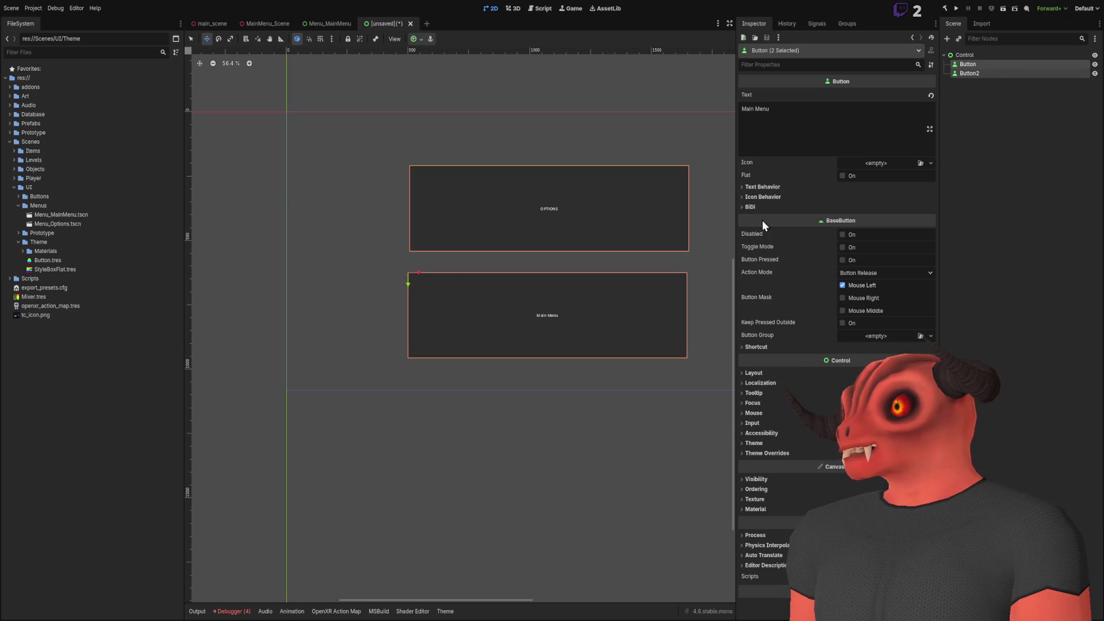
click(758, 455)
scroll(764, 451, down, 1)
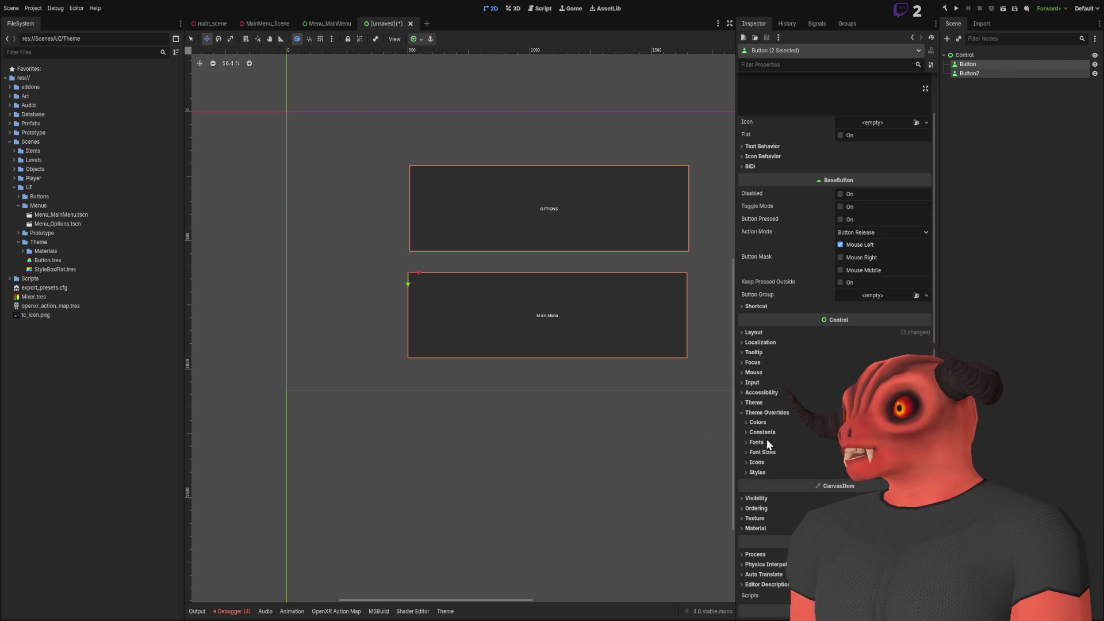
click(755, 442)
click(755, 442)
click(761, 461)
click(761, 453)
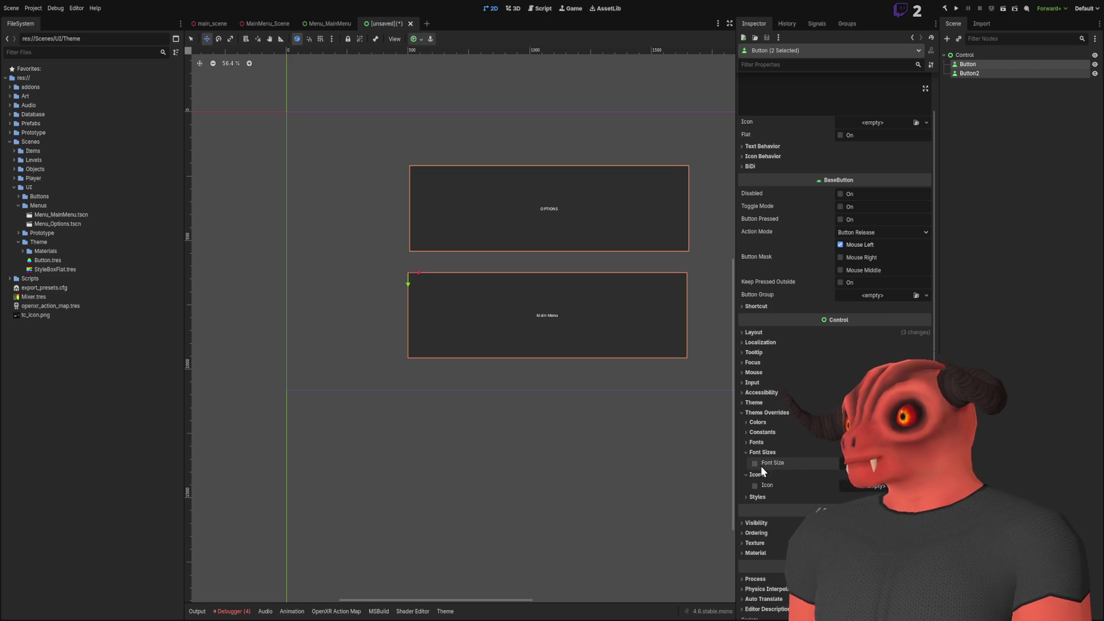
click(757, 474)
click(754, 463)
drag(843, 464, 931, 463)
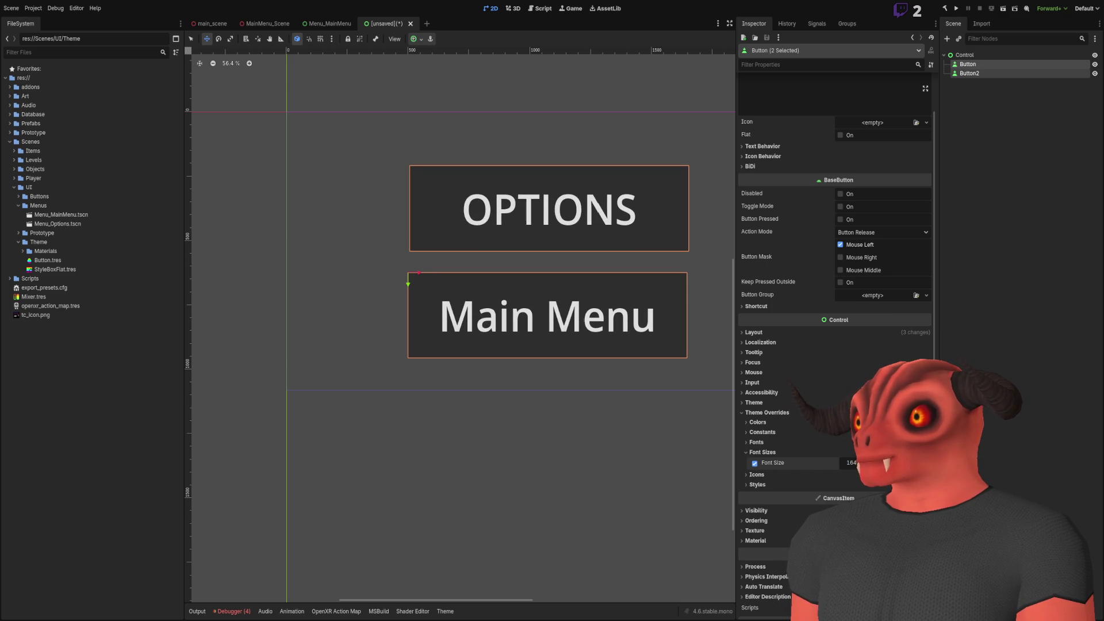
Clear the button selection and reselect the Control root node
scroll(595, 329, down, 4)
scroll(595, 329, up, 3)
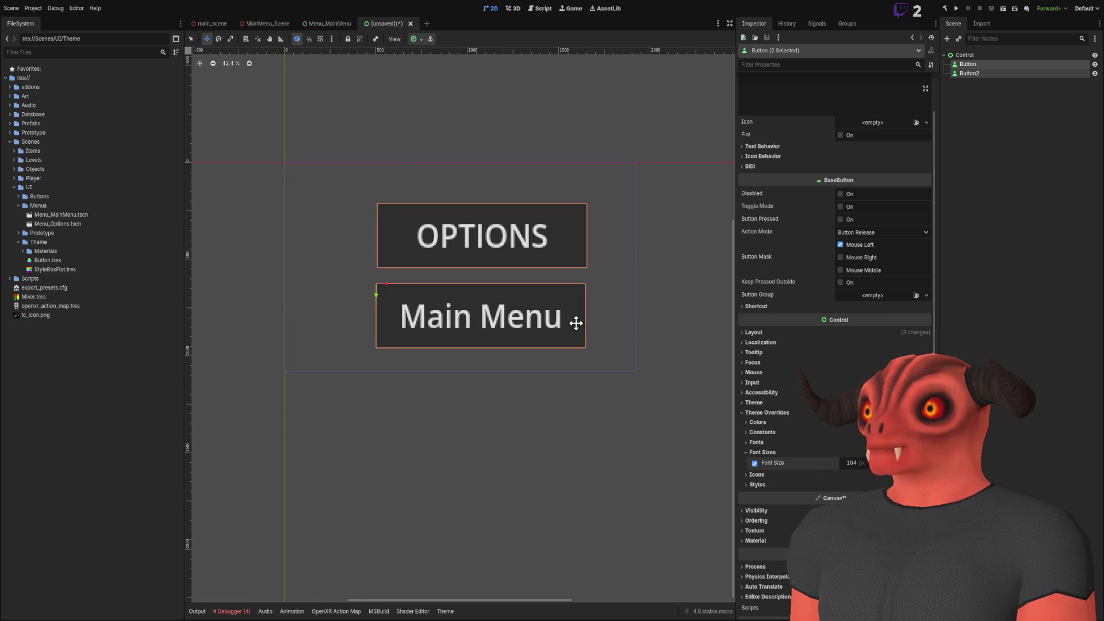
click(989, 141)
click(976, 73)
click(964, 55)
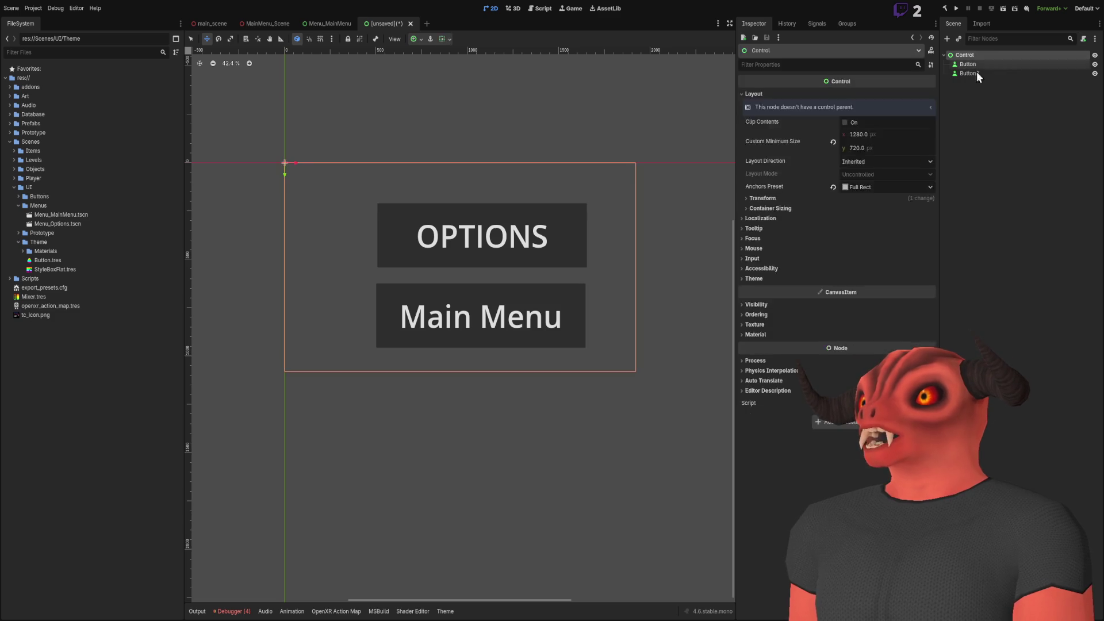
click(983, 143)
click(10, 142)
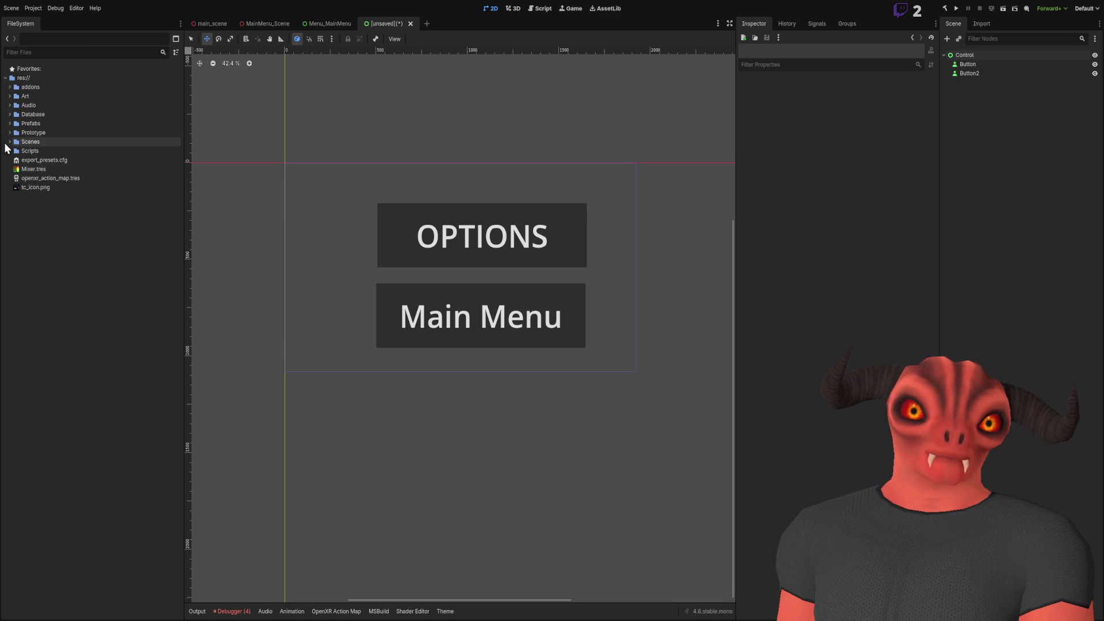
click(9, 151)
click(14, 314)
click(14, 324)
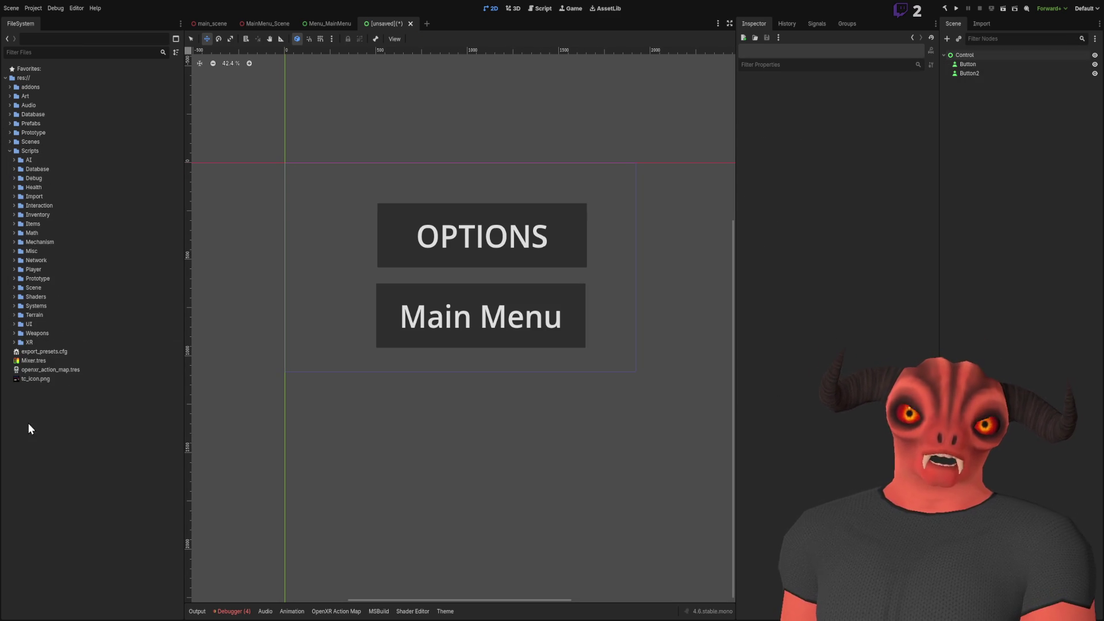
click(29, 323)
click(14, 323)
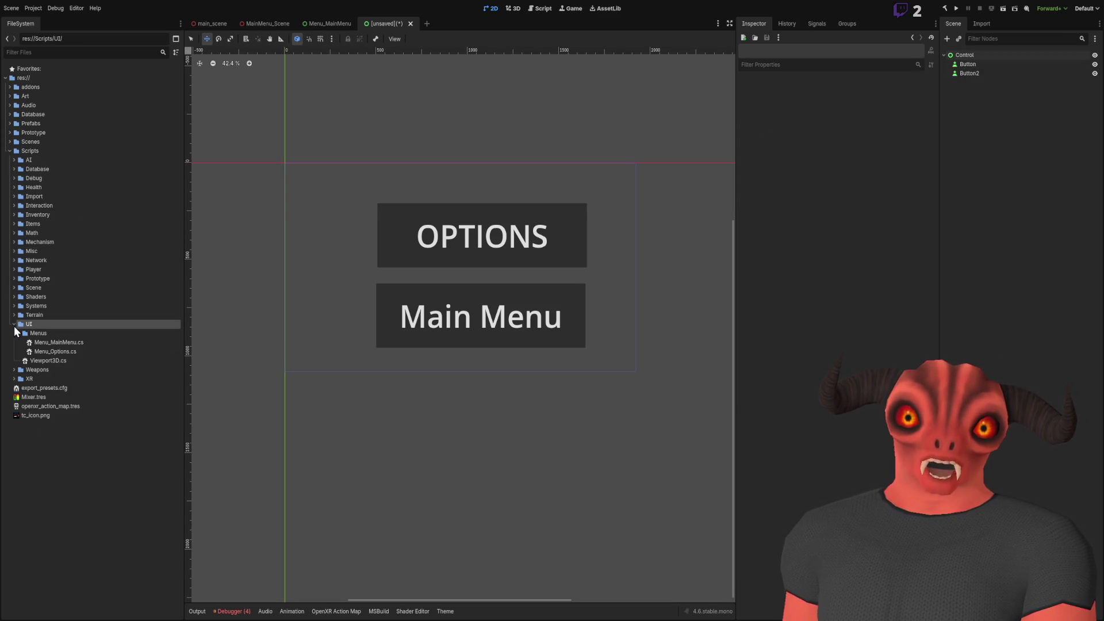
click(20, 333)
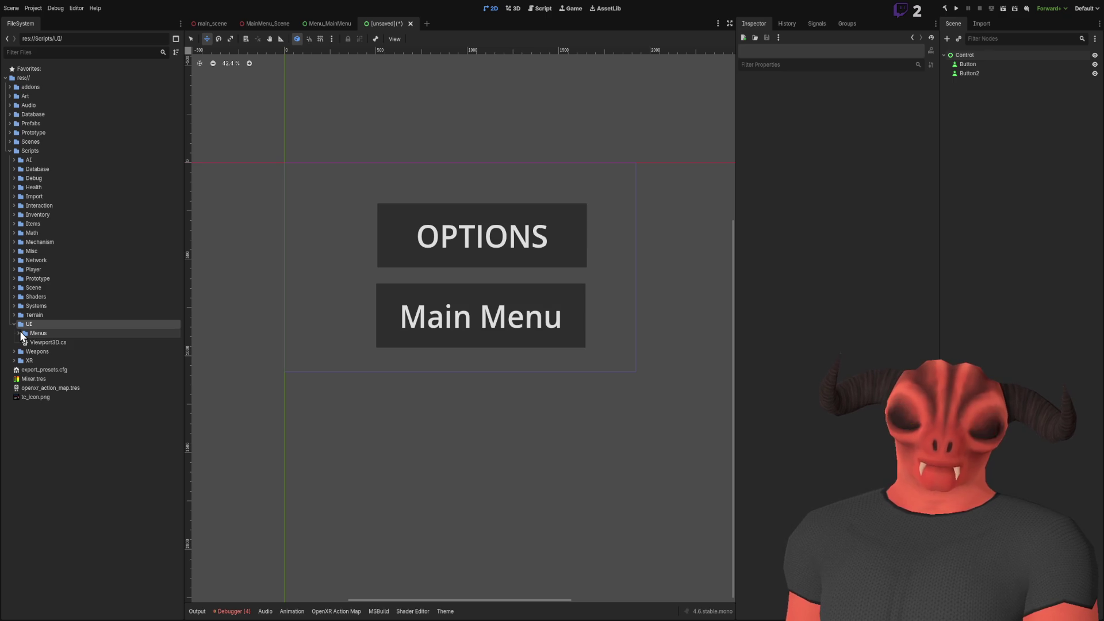
click(41, 334)
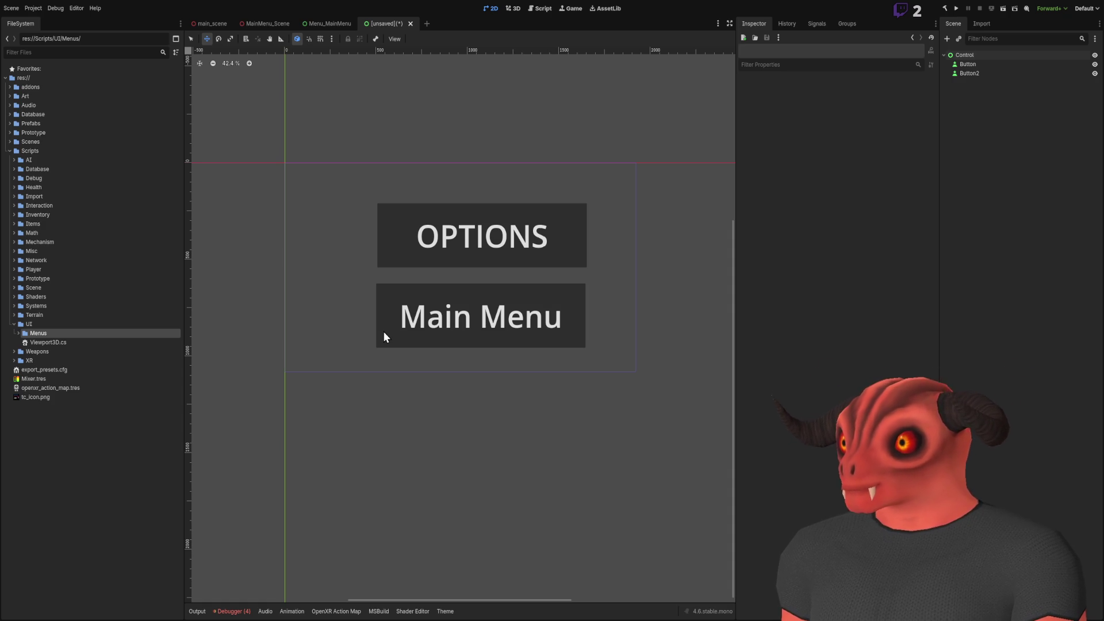
click(18, 333)
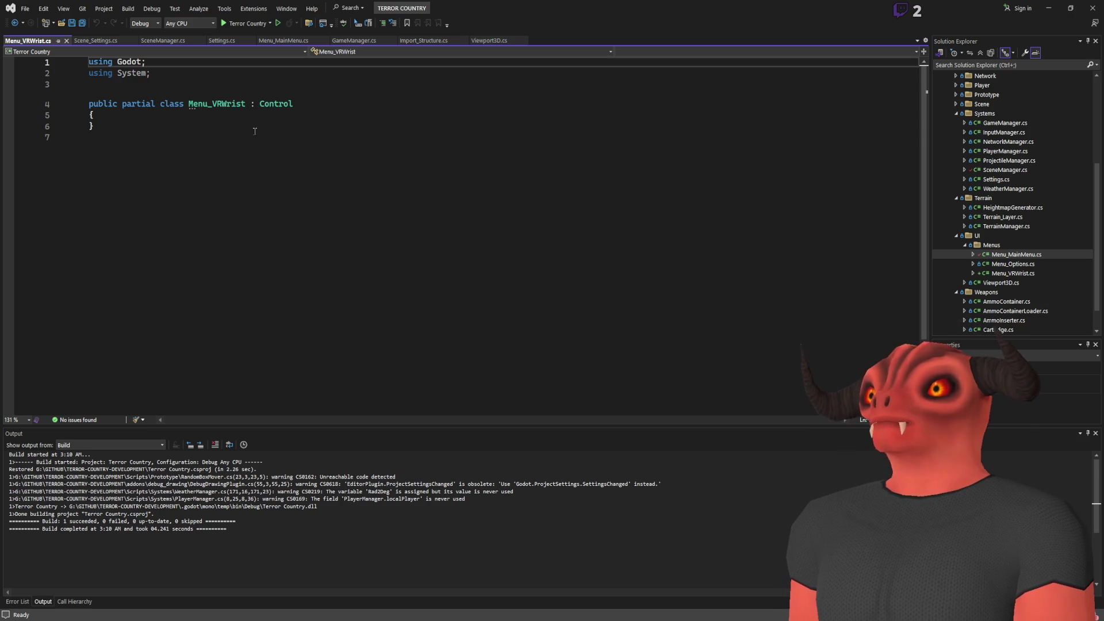
click(218, 113)
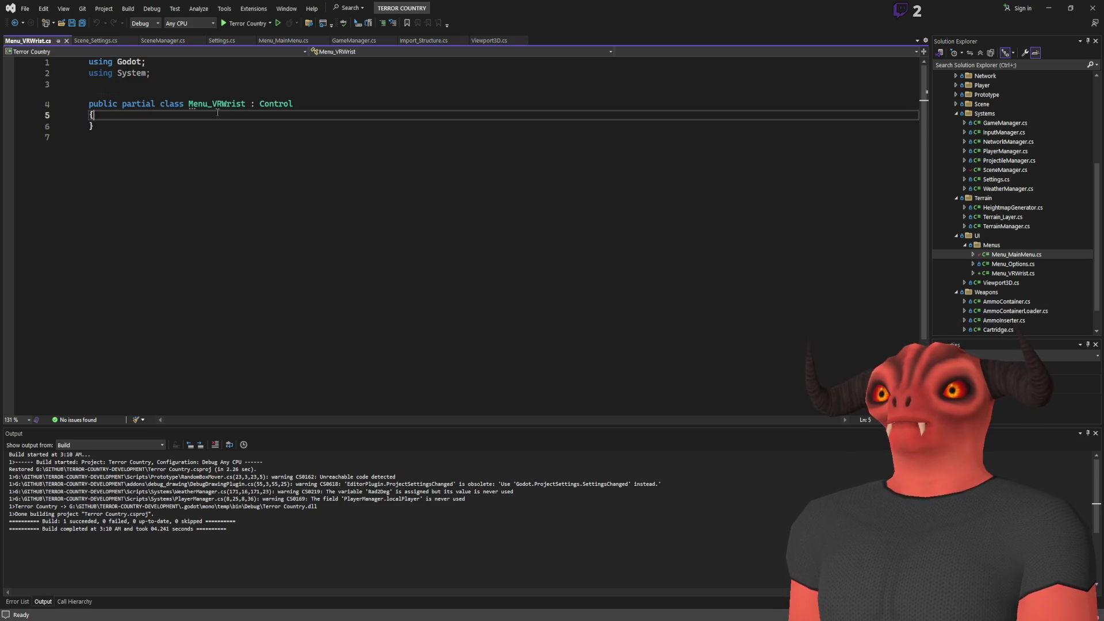
Add an empty public void OpenOptions() method to the Menu_VRWrist class
key(Return)
key(Return)
key(Up)
key(Down)
text(pub)
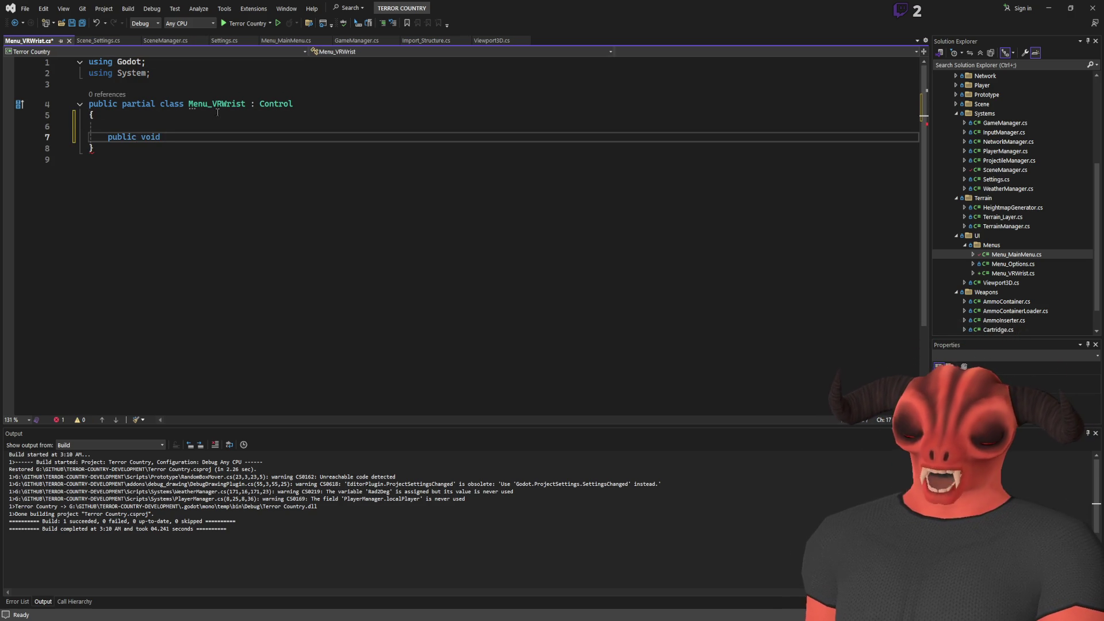
text(Opt)
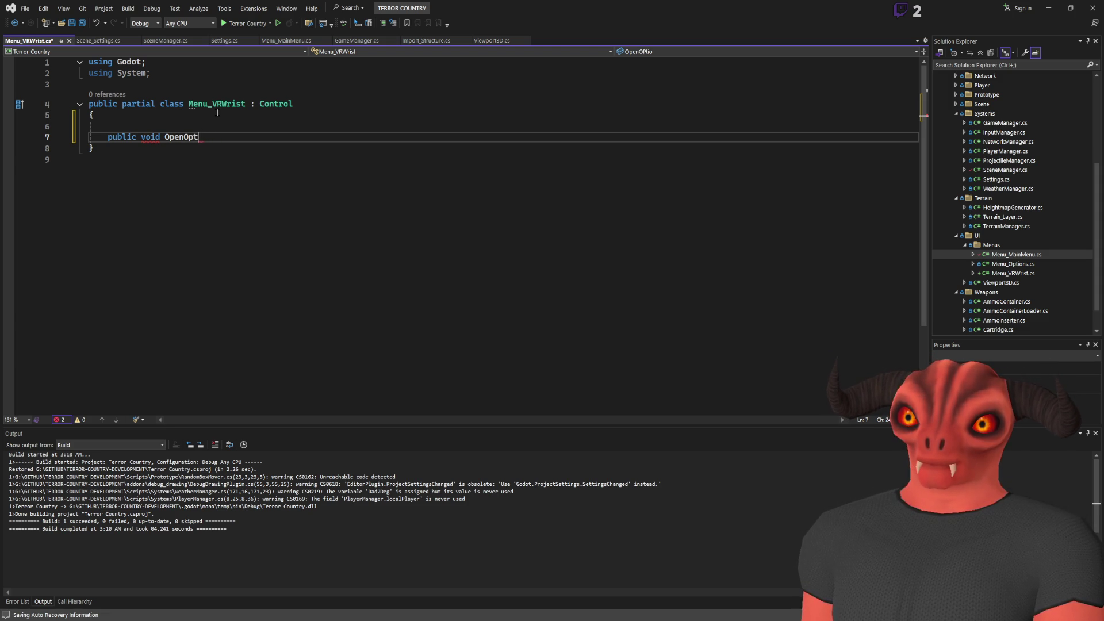
text(())
key(Return)
text({)
key(Return)
text(})
Add an empty public void MainMenu() method below it and save Menu_VRWrist.cs
key(Return)
key(Return)
key(Return)
text(pub)
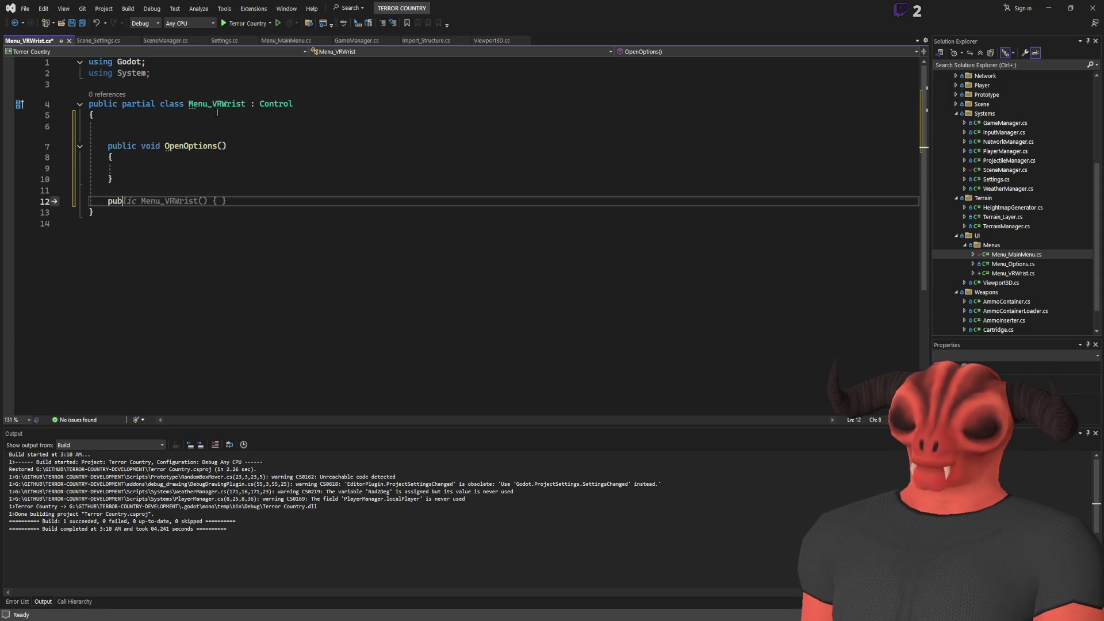
text(lic void )
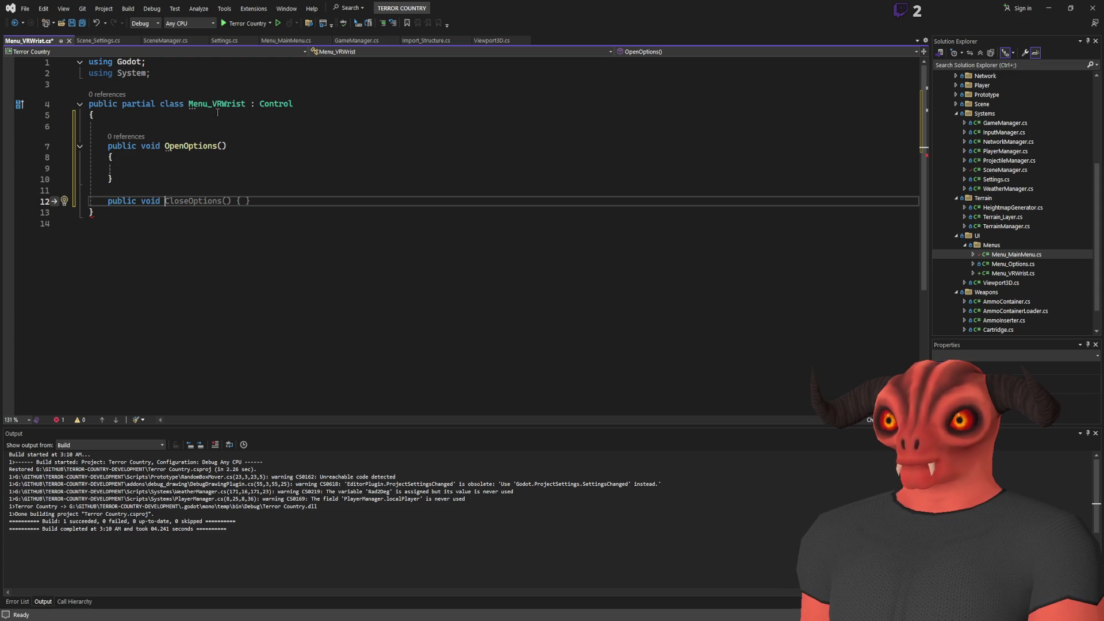
text(MainMenu()
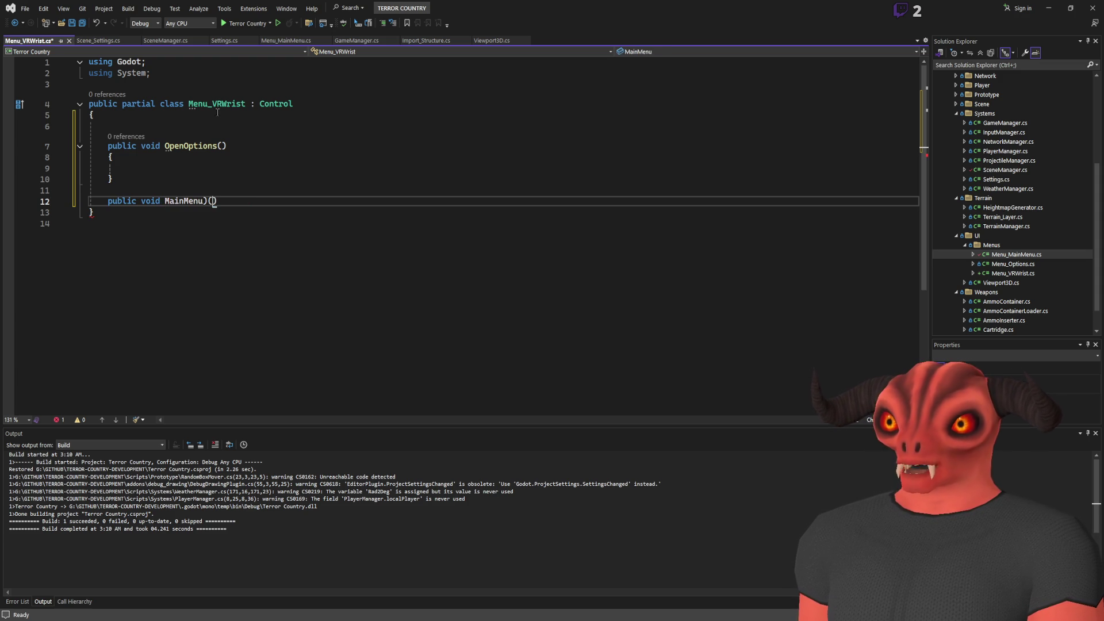
text())
key(Return)
key(Return)
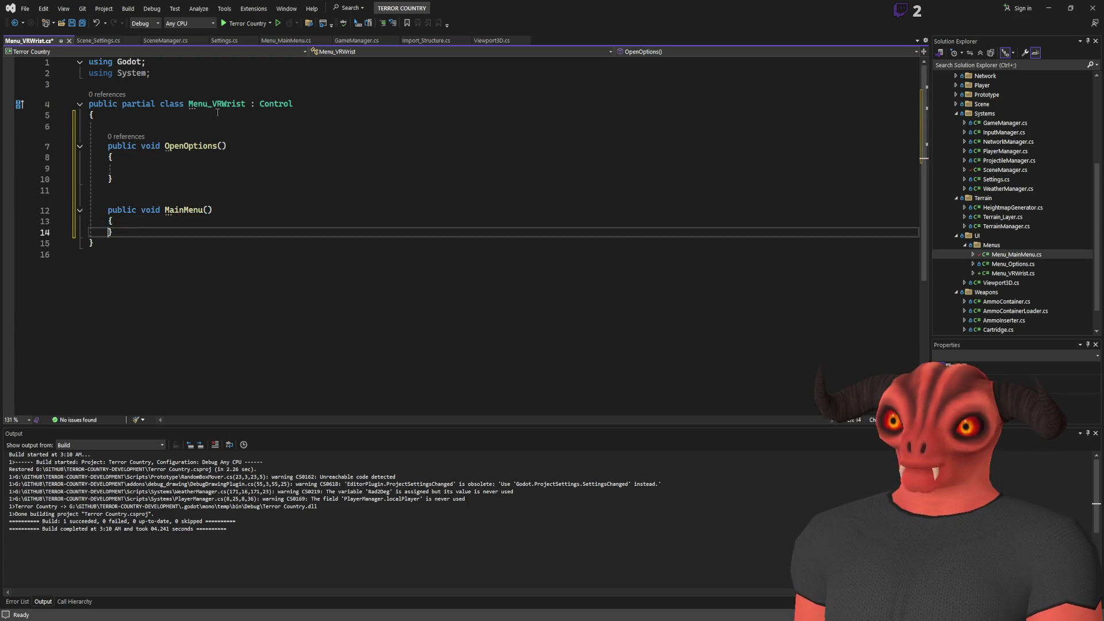
key(ctrl+s)
click(163, 167)
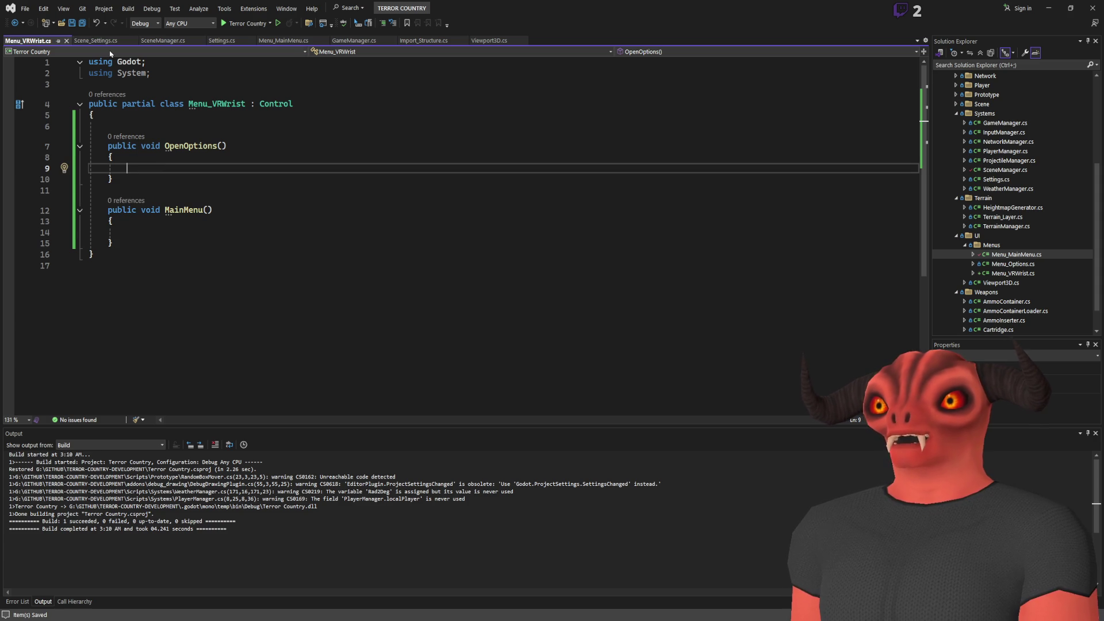
In SceneManager.cs, find all references to LoadObject, checking the calls in ChangeScene and Menu_MainMenu
click(155, 41)
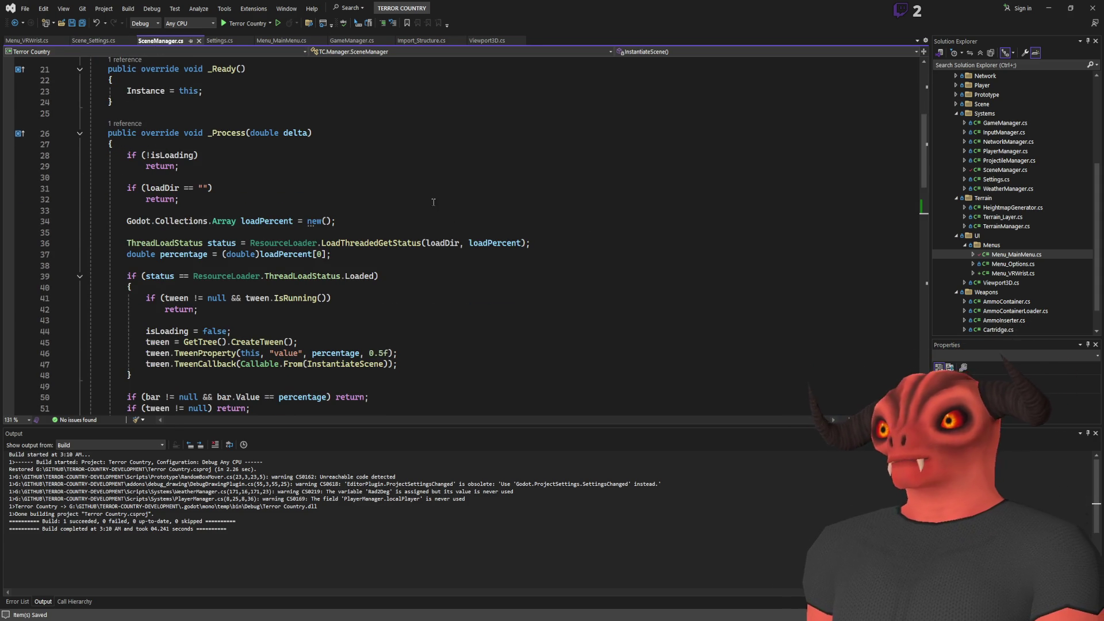
scroll(433, 202, up, 1)
scroll(251, 317, down, 5)
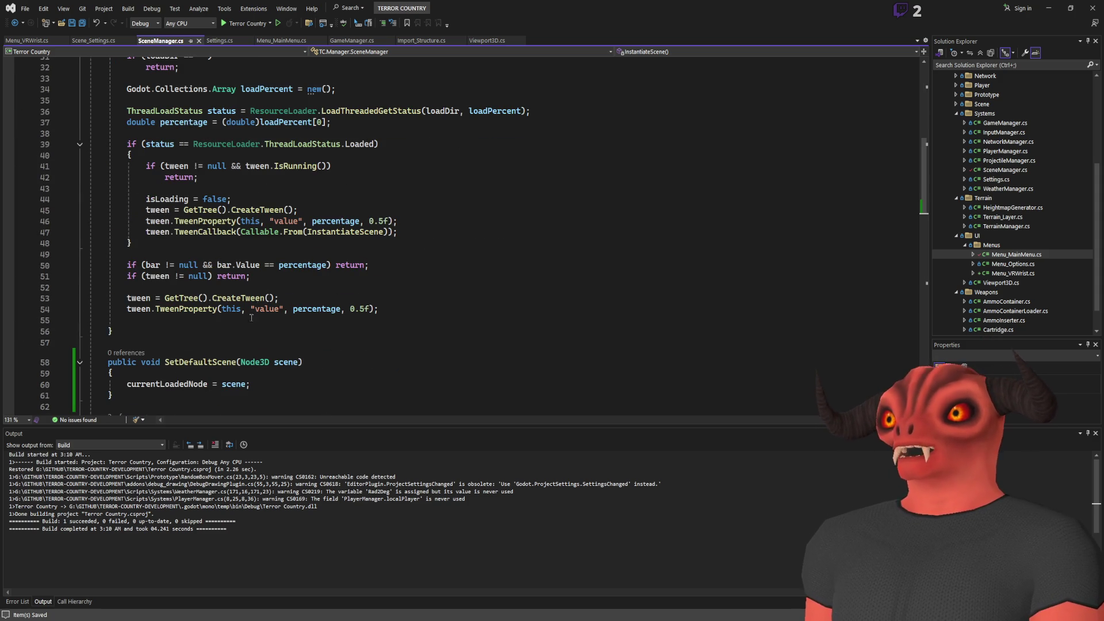
scroll(251, 317, up, 9)
scroll(259, 310, down, 16)
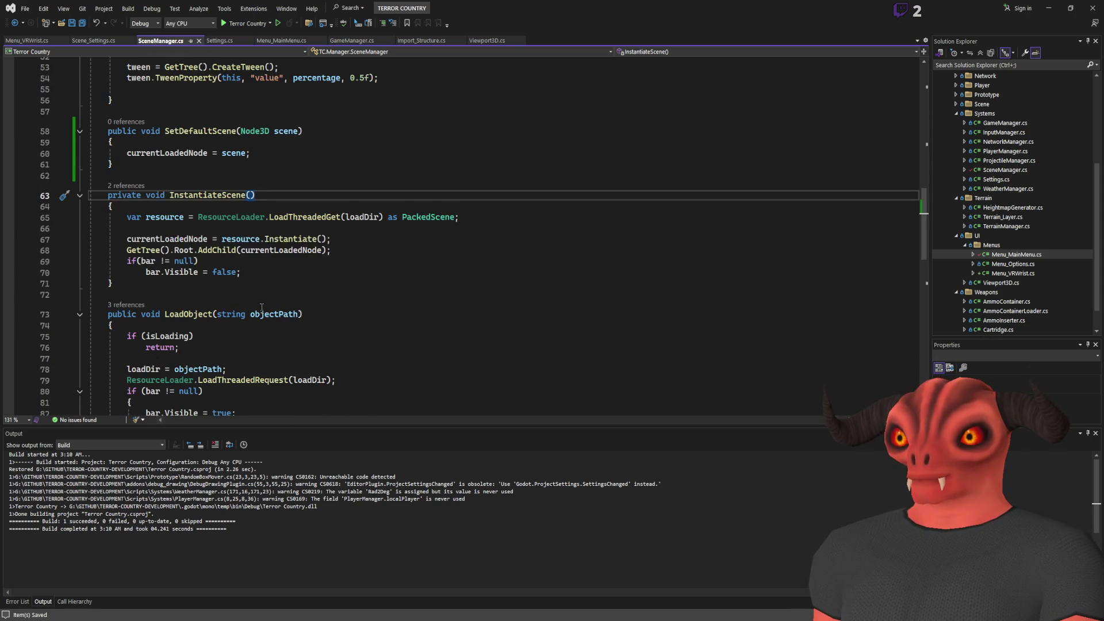
scroll(259, 296, down, 4)
click(199, 152)
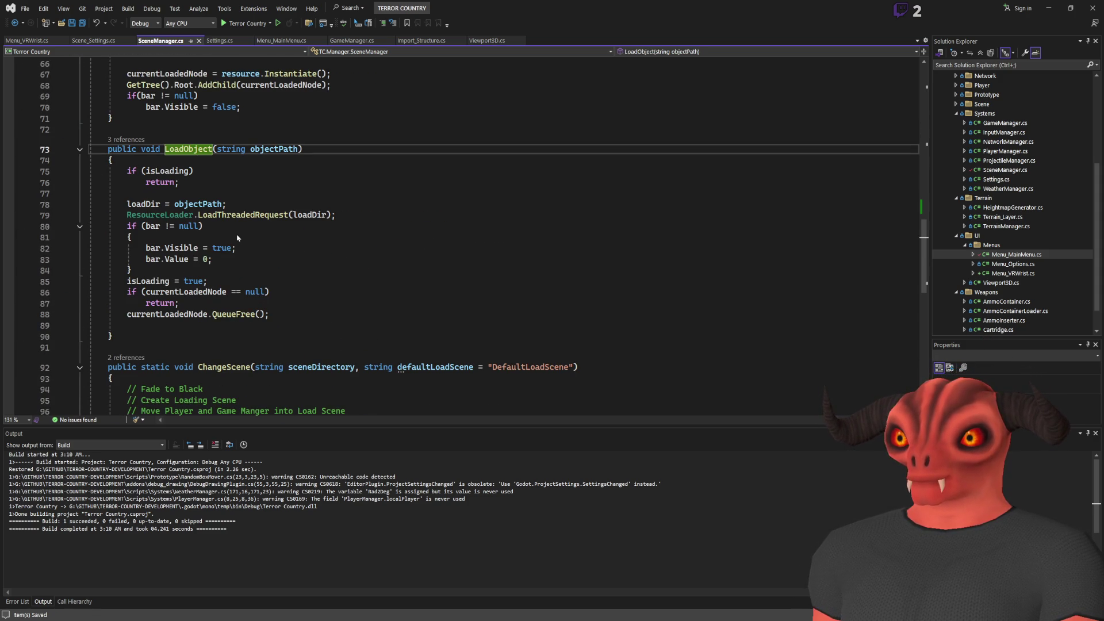
key(shift+F12)
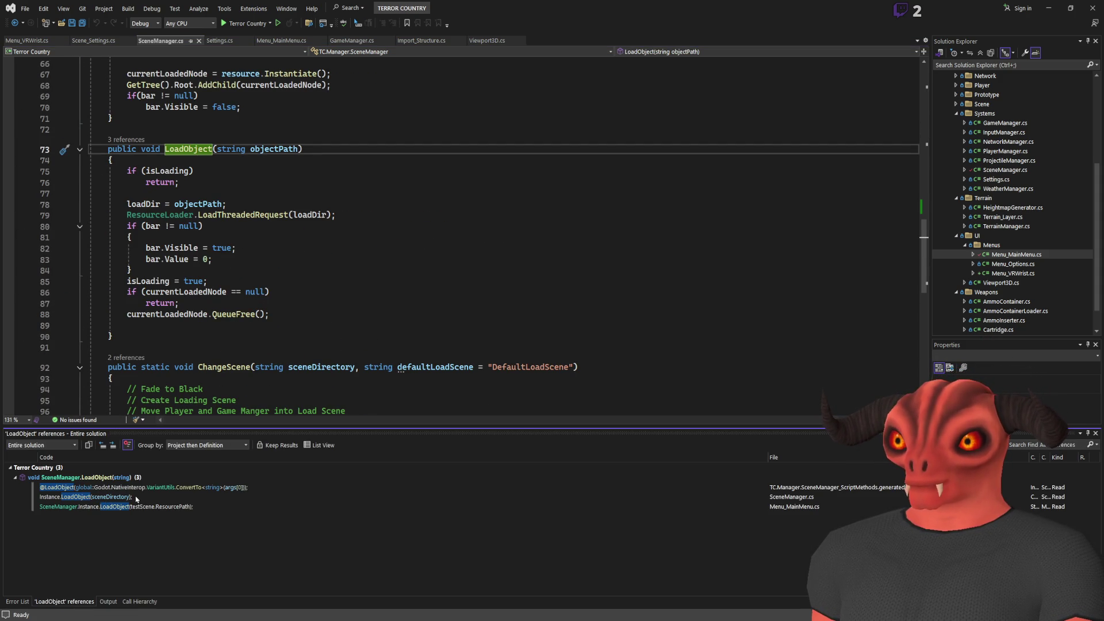
click(136, 497)
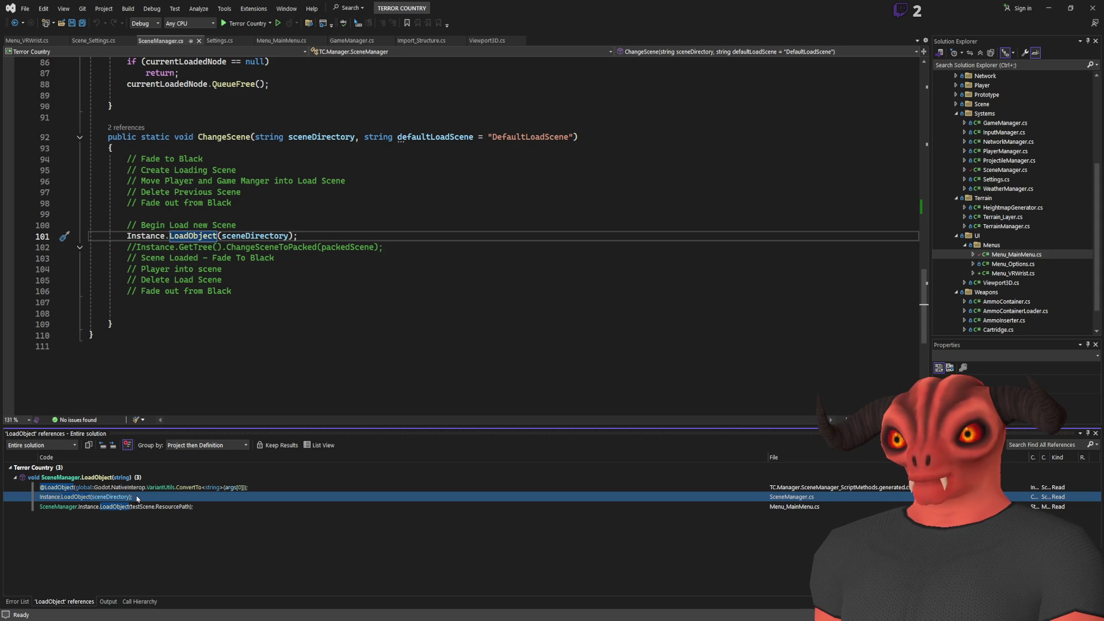
click(213, 138)
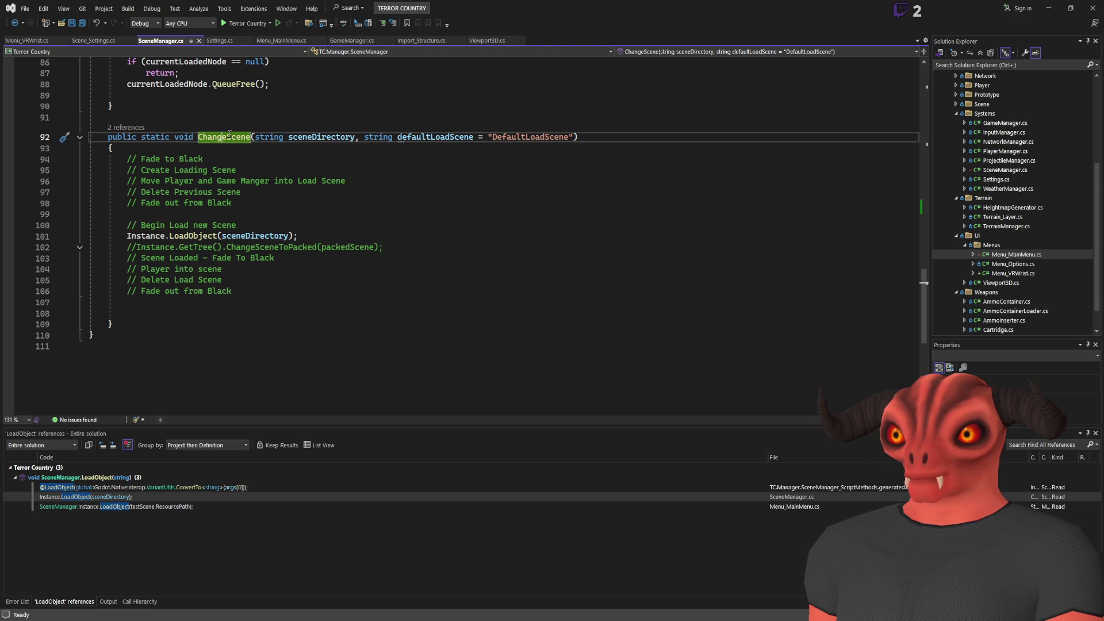
click(126, 497)
click(122, 506)
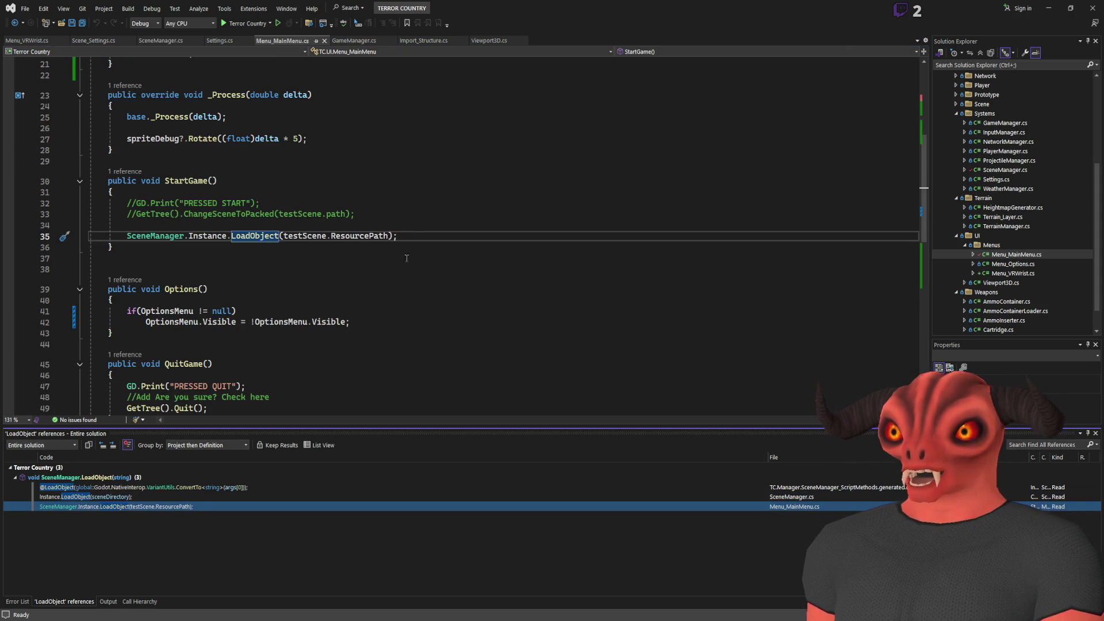
key(Up)
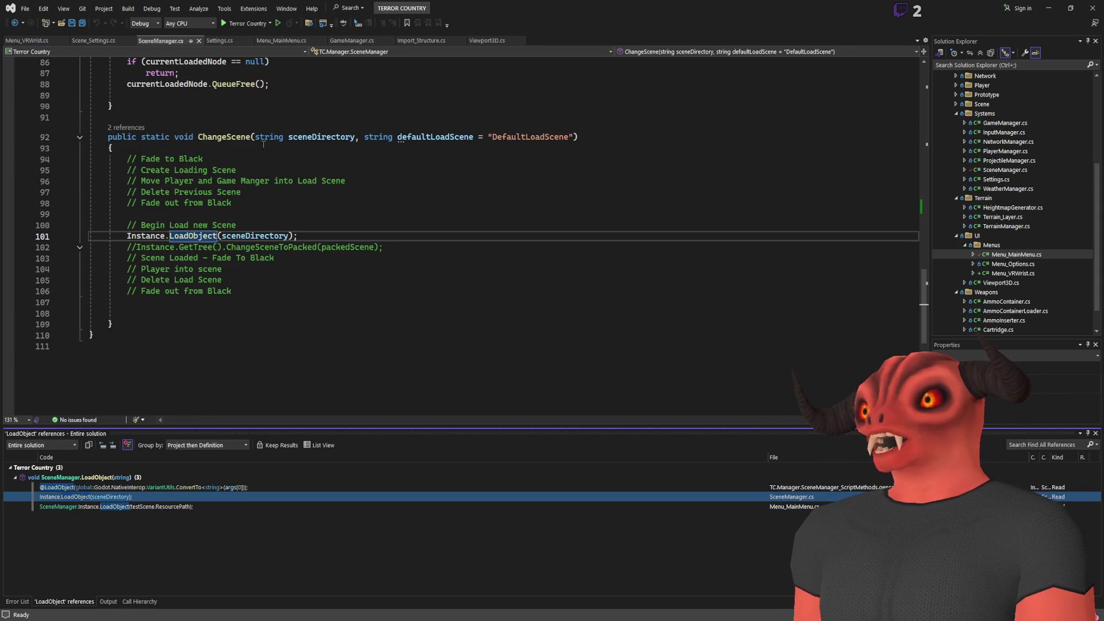
Find all references to ChangeScene, save, and go to LoadObject's definition
click(252, 138)
key(shift+F12)
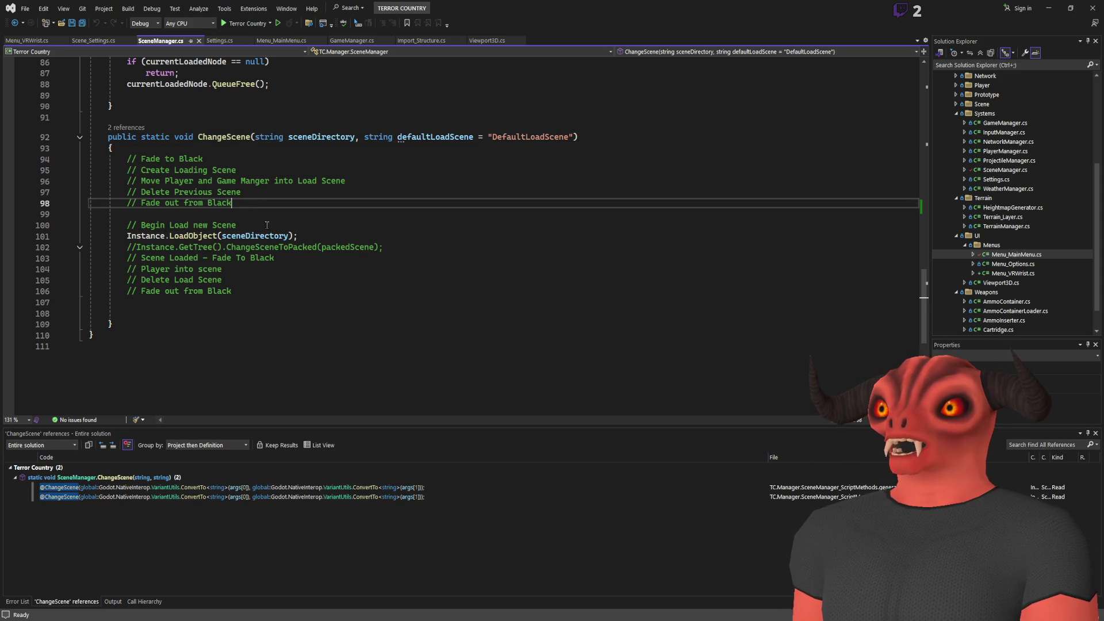
key(ctrl+s)
click(227, 180)
click(201, 236)
key(F12)
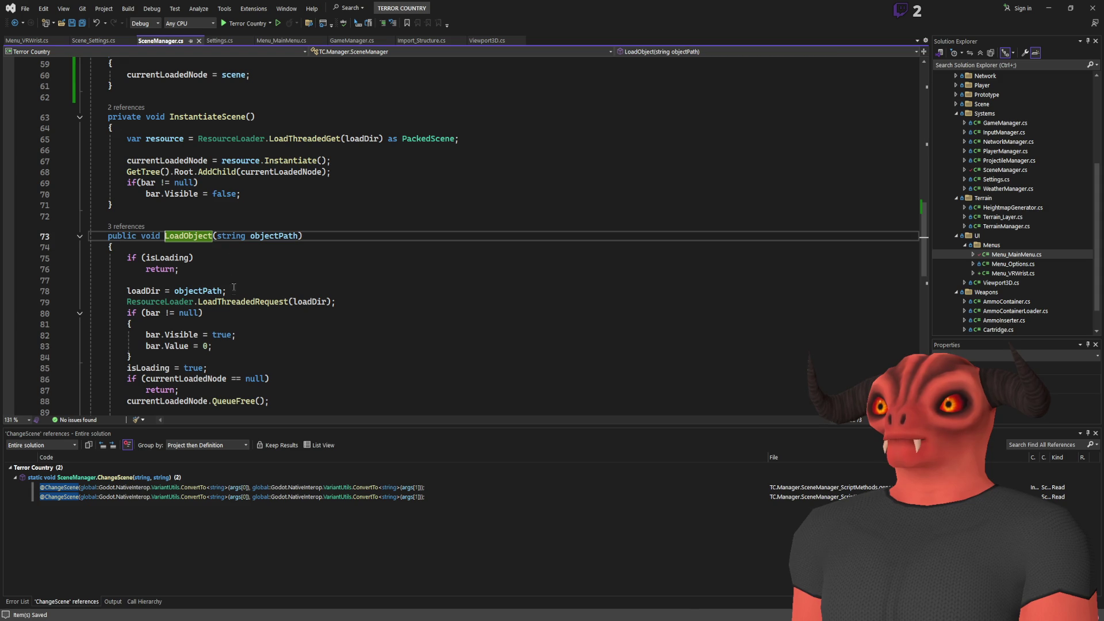
click(26, 41)
Paste the LoadObject call into MainMenu() and prefix it with SceneManager.Instance
click(224, 232)
key(Return)
text(Instance.LoadObject(sceneDirectory);)
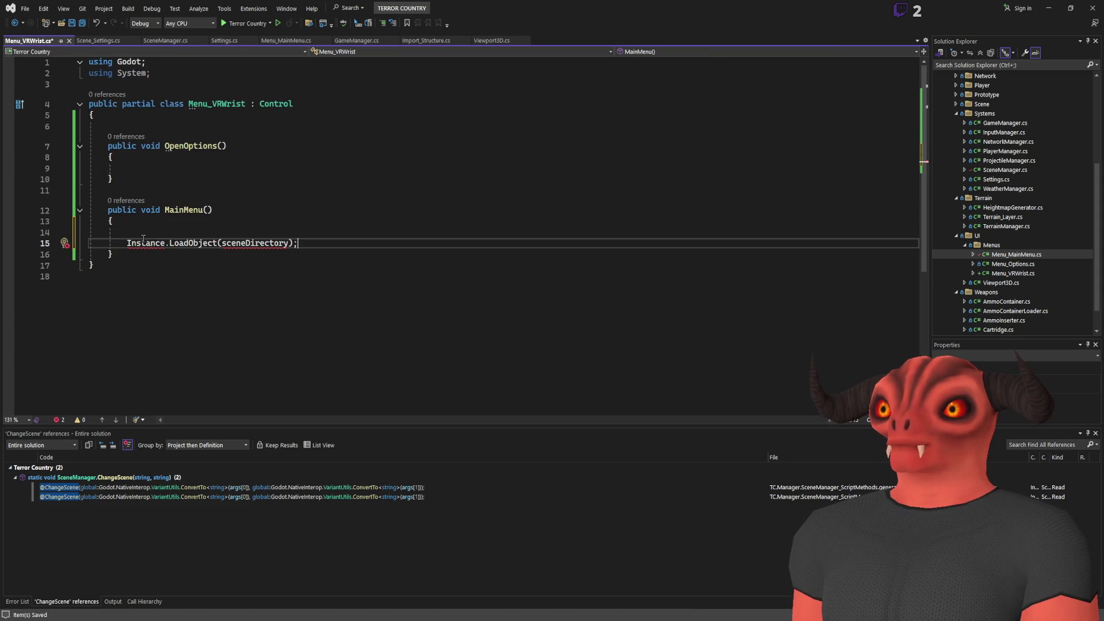
key(Home)
key(Left)
text(SceneManag)
key(Tab)
key(Delete)
text(.)
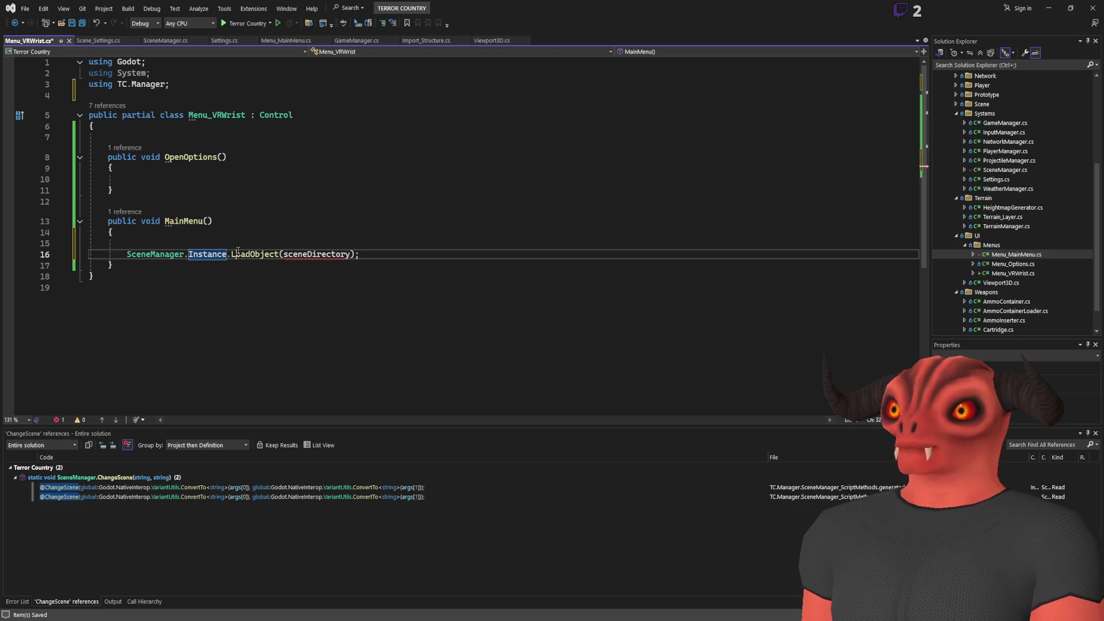
click(253, 230)
key(Delete)
Add an exported PackedScene field to the class and rename it MainMenuScene
click(197, 137)
key(Up)
key(Return)
text([E)
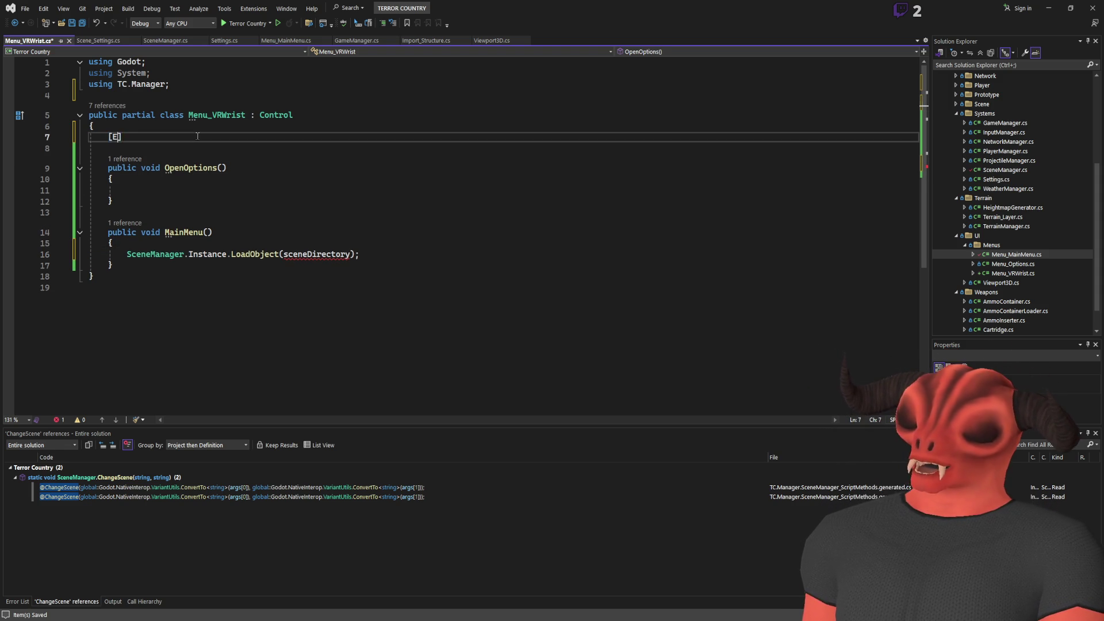
text(xport] p)
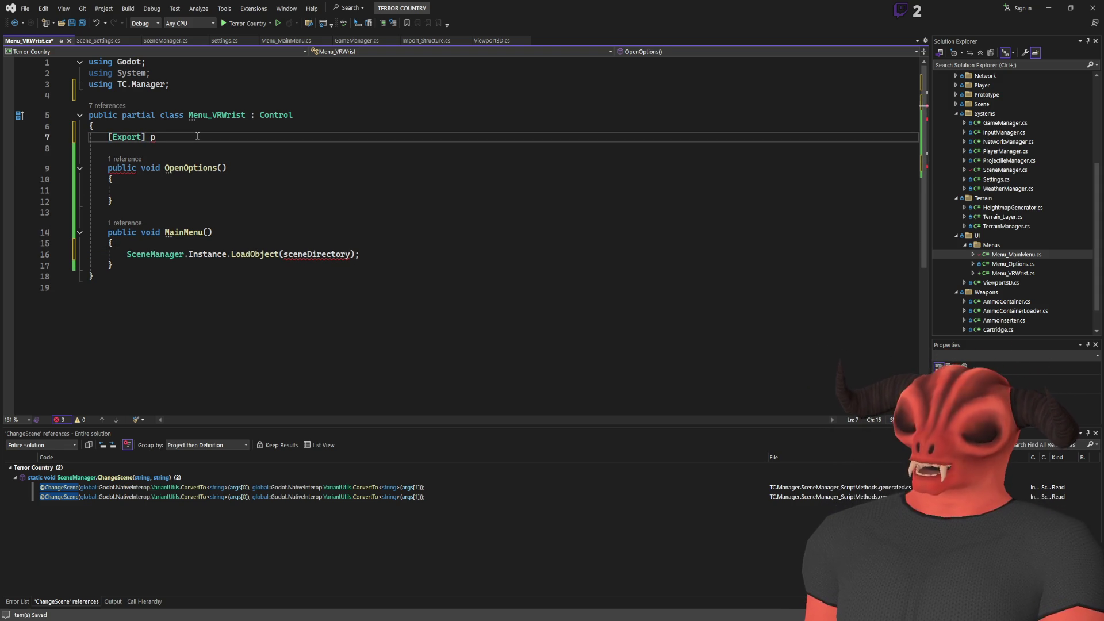
text(ackedsc)
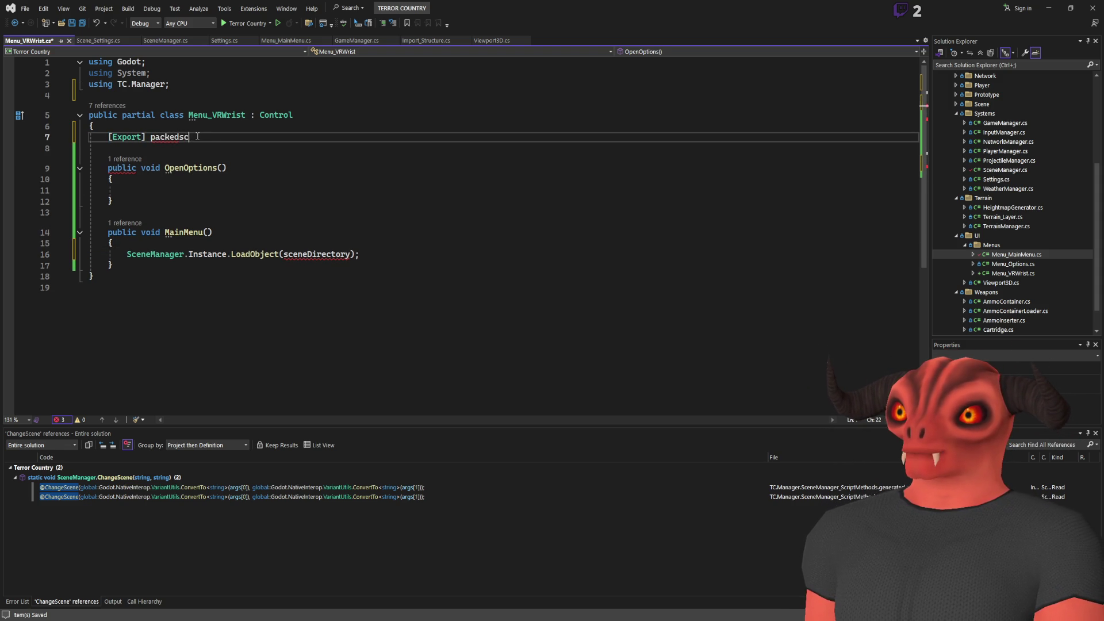
text(menuScene;)
key(Up)
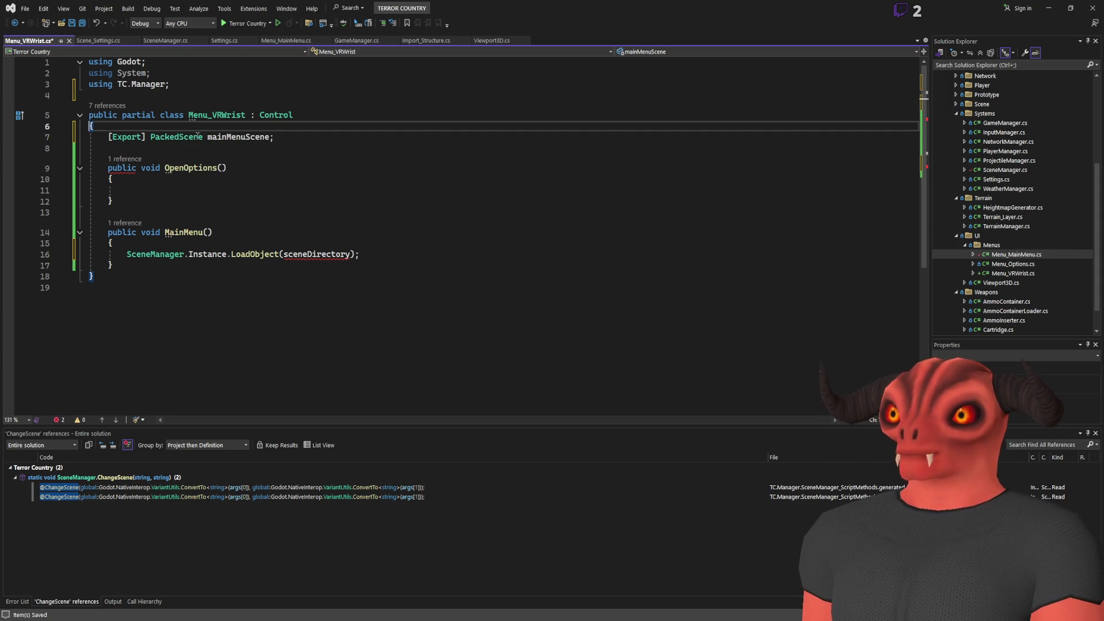
key(Down)
key(ctrl+r)
key(ctrl+r)
key(Delete)
text(M)
key(ctrl+s)
key(Return)
Replace the sceneDirectory argument with MainMenuScene.ResourcePath and save the script
click(316, 254)
double_click(316, 254)
text(MainMenuScene.resource)
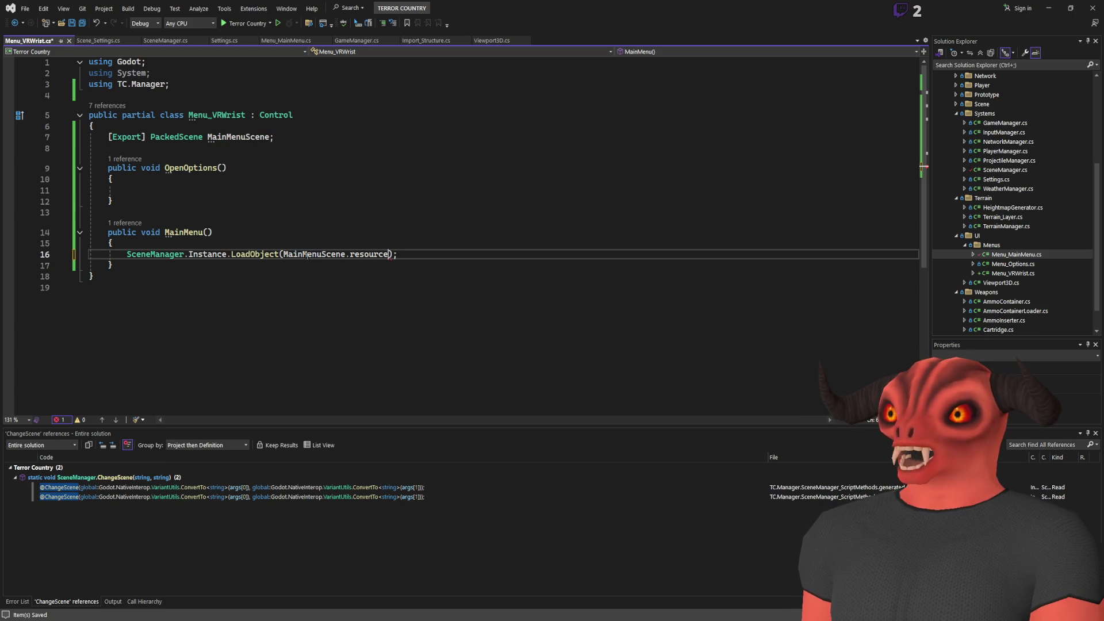
key(BackSpace)
key(BackSpace)
key(BackSpace)
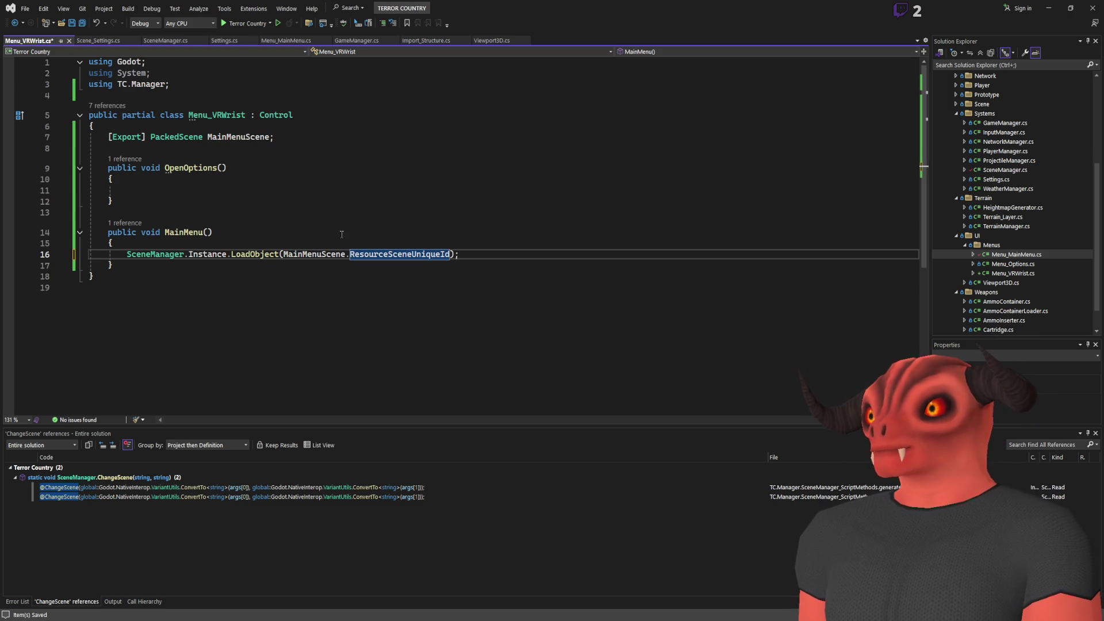
text(rcep)
key(Tab)
key(ctrl+s)
key(Up)
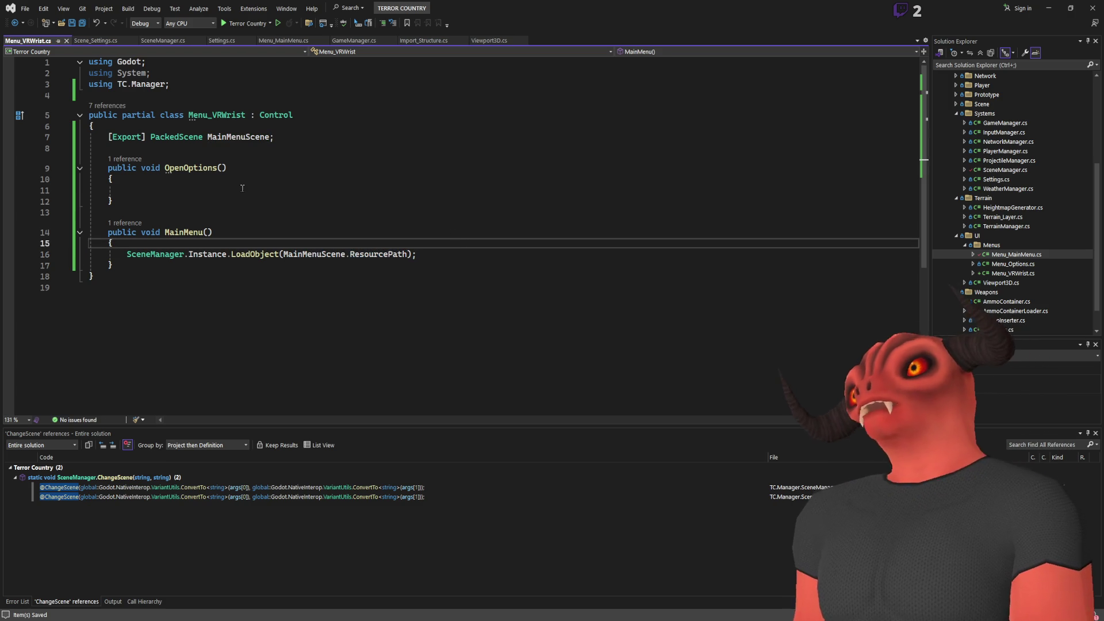
click(244, 191)
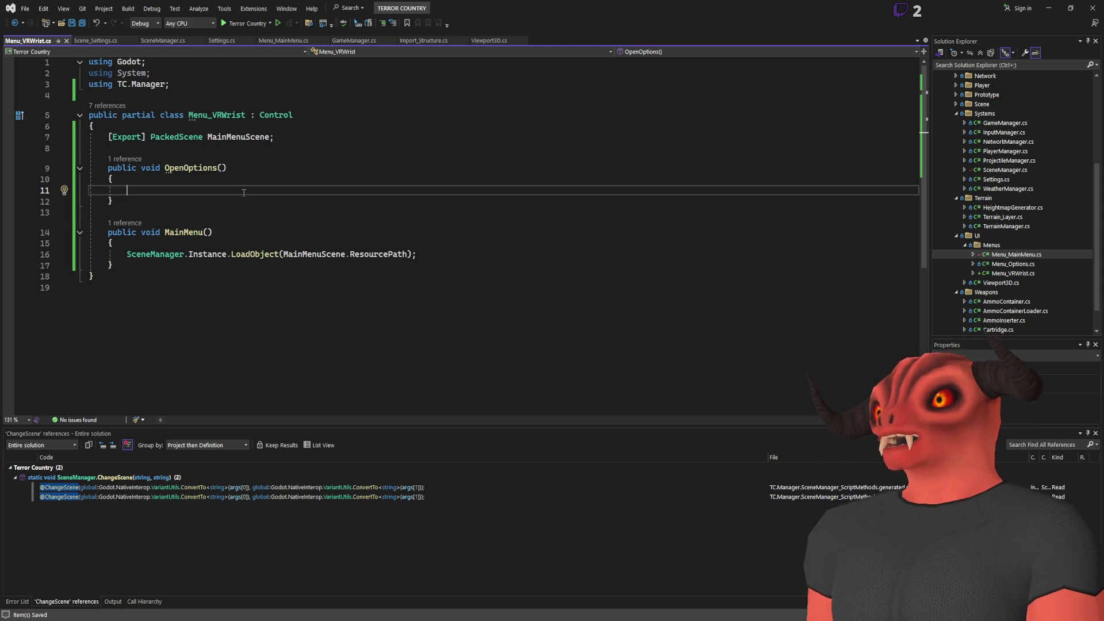
click(287, 168)
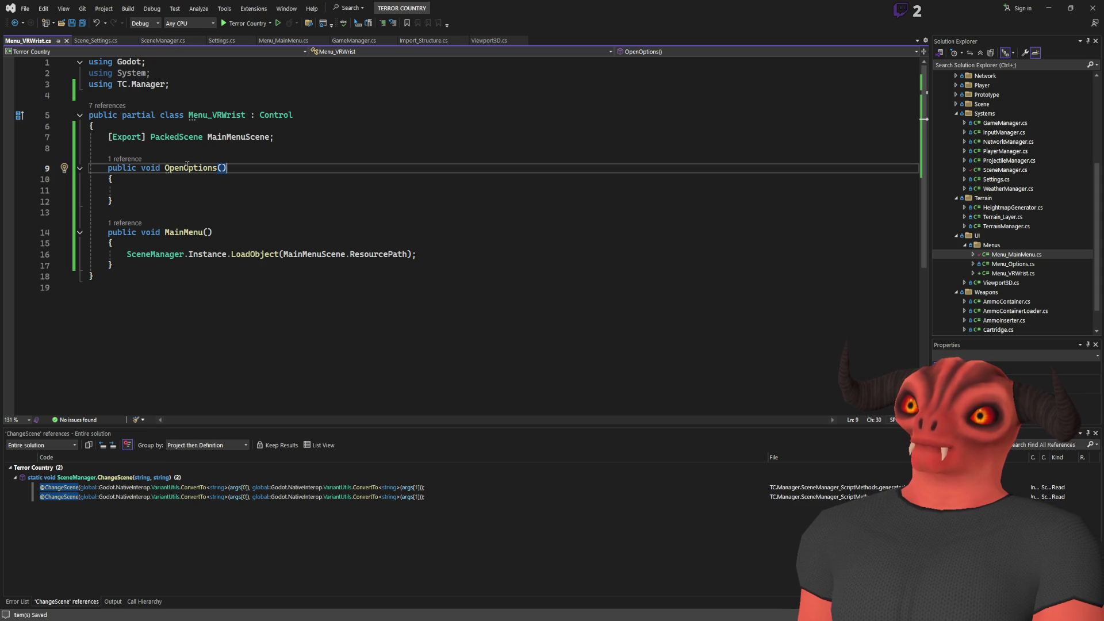
Add GD.Print("Options aren't setup yet"); inside OpenOptions() and save Menu_VRWrist.cs
key(Down)
key(Down)
key(Down)
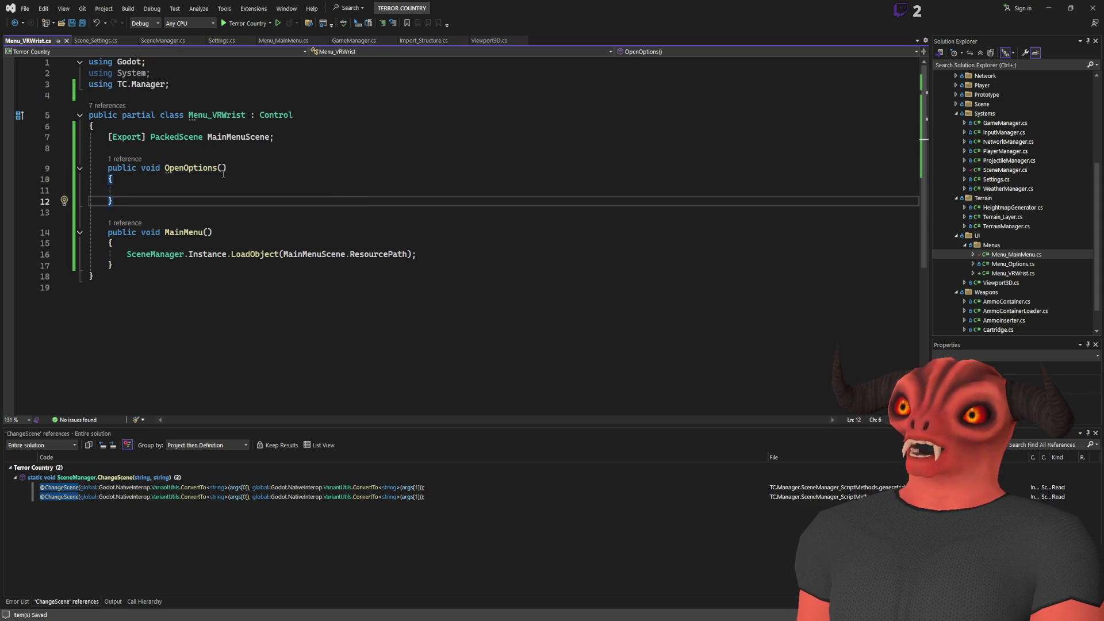
key(Up)
text(GD)
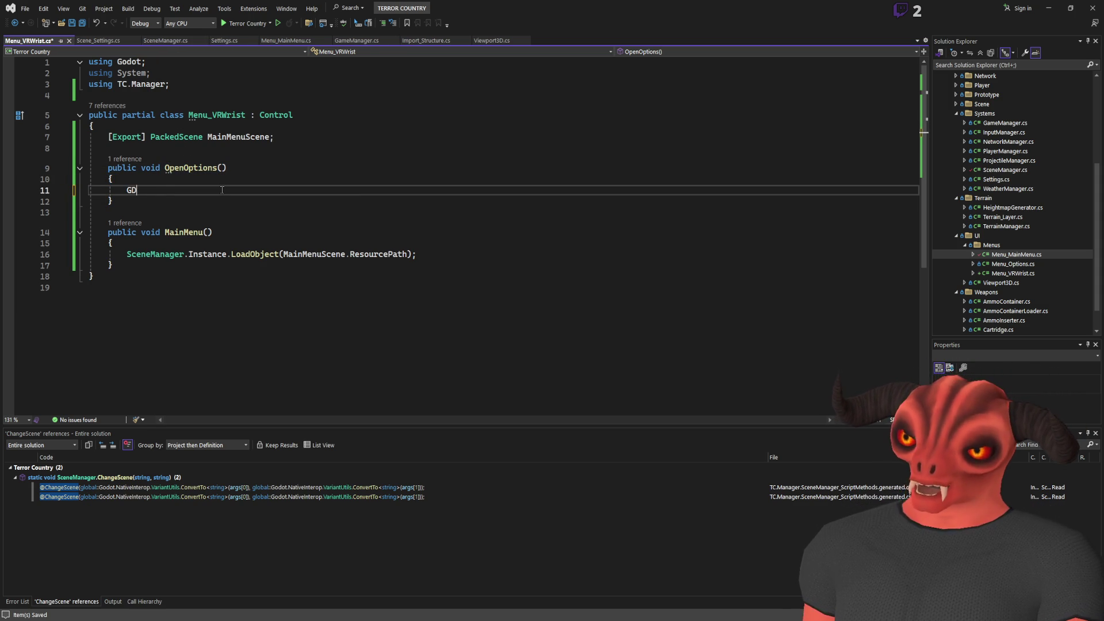
text(.print("Th)
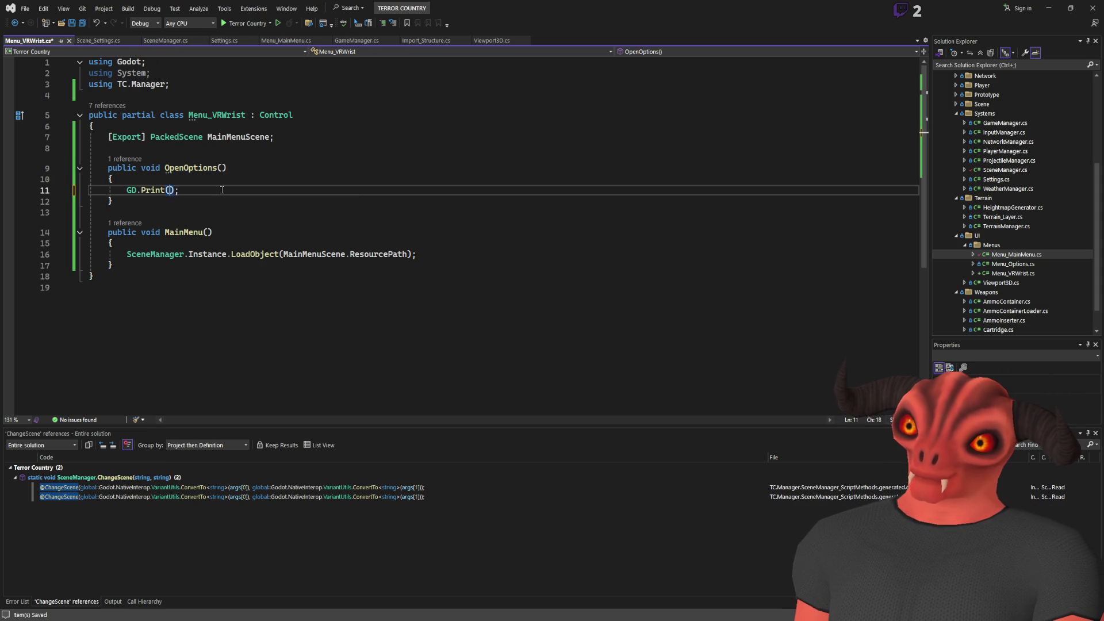
text(is isn't setup)
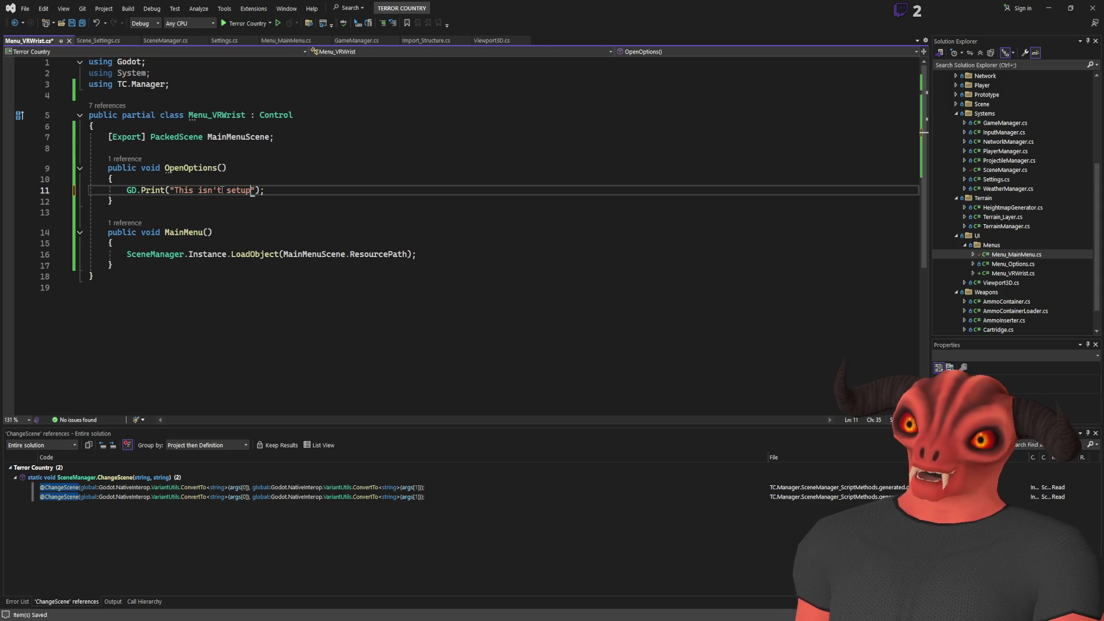
key(BackSpace)
key(BackSpace)
key(BackSpace)
text(tions aren't setup yet)
key(ctrl+s)
click(355, 205)
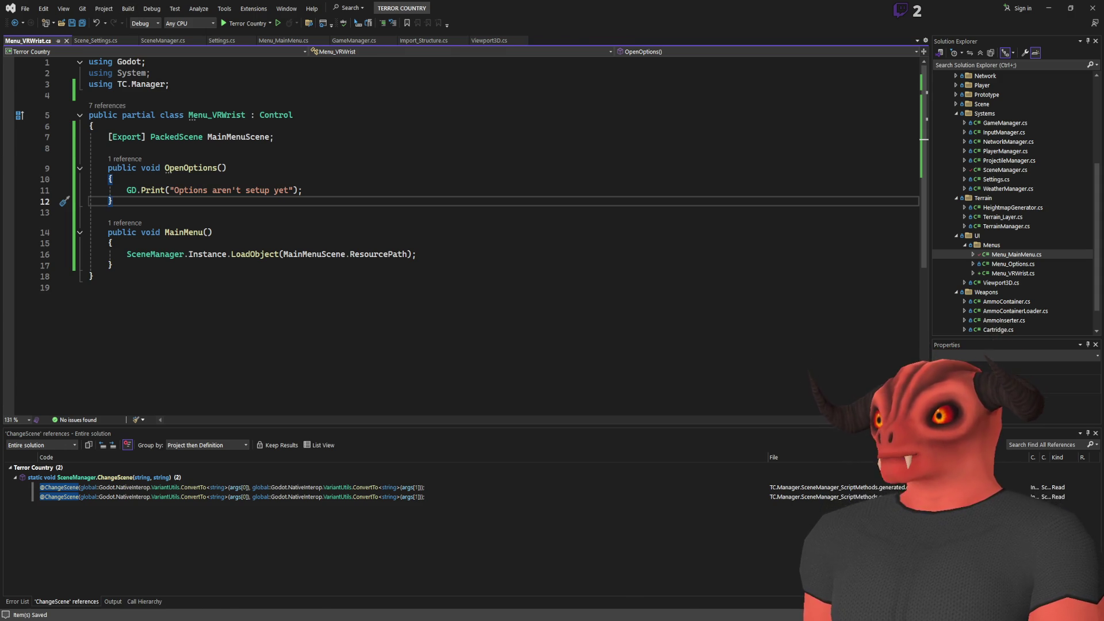
key(alt+Tab)
Attach the Menu_VRWrist.cs script to the root Control node
click(943, 9)
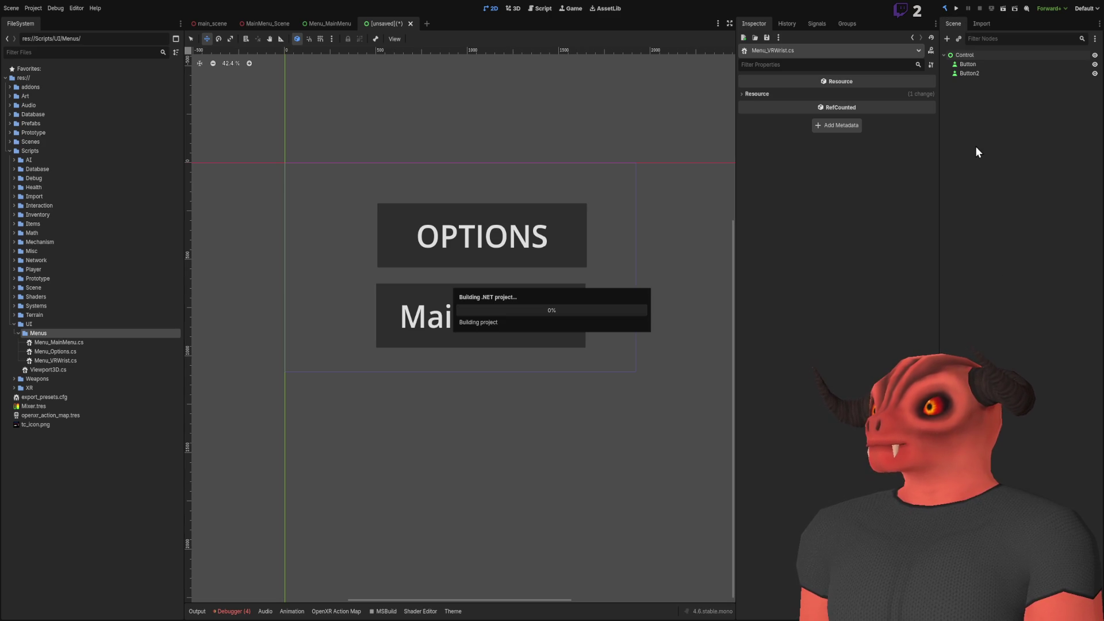
click(966, 55)
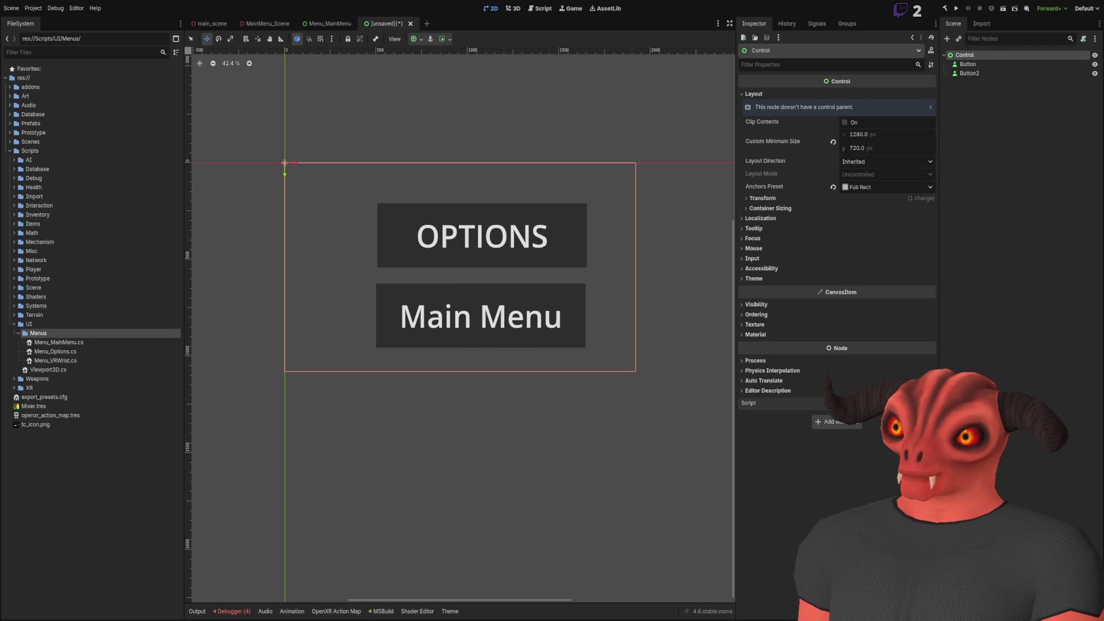
drag(55, 360, 879, 403)
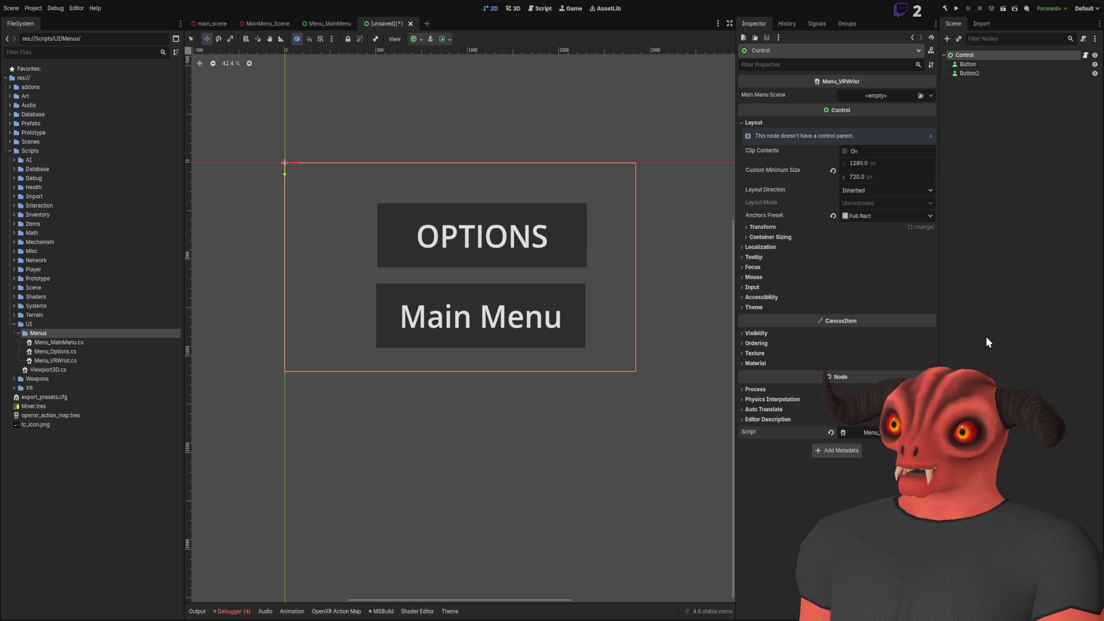
Rename Button to OptionsButton and Button2 to MainmenuButton
click(969, 65)
key(F2)
text(OptionsButton)
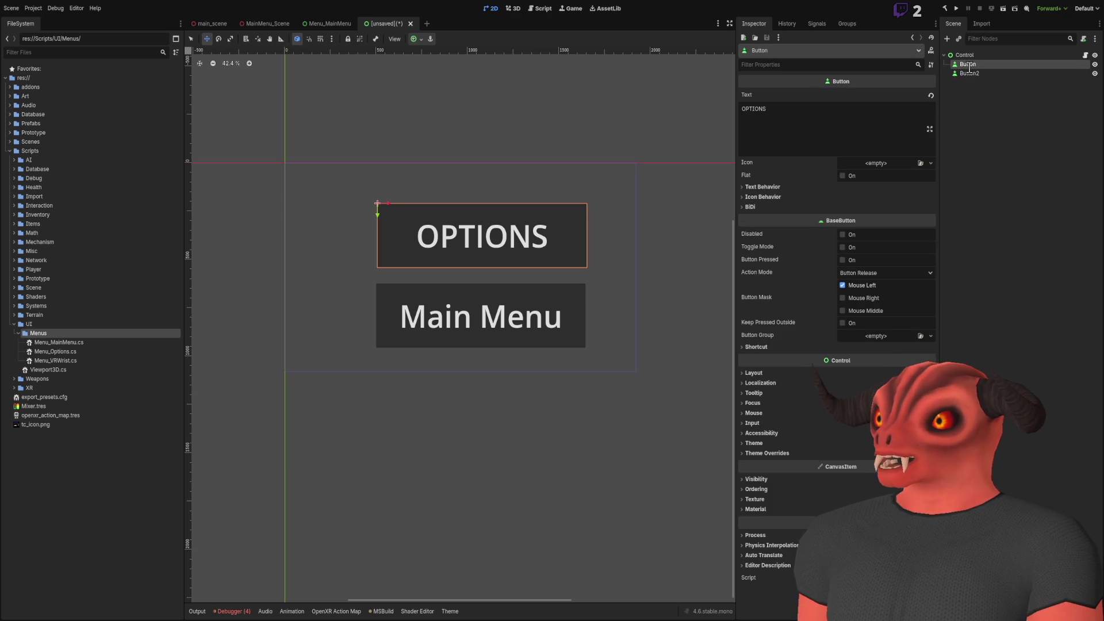
key(Return)
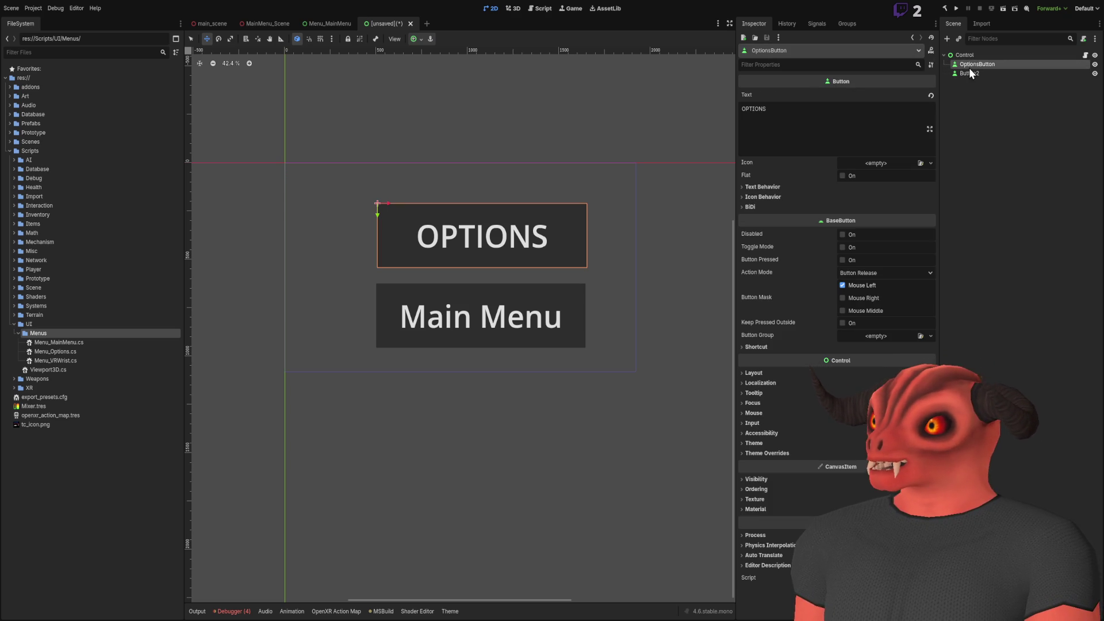
click(969, 72)
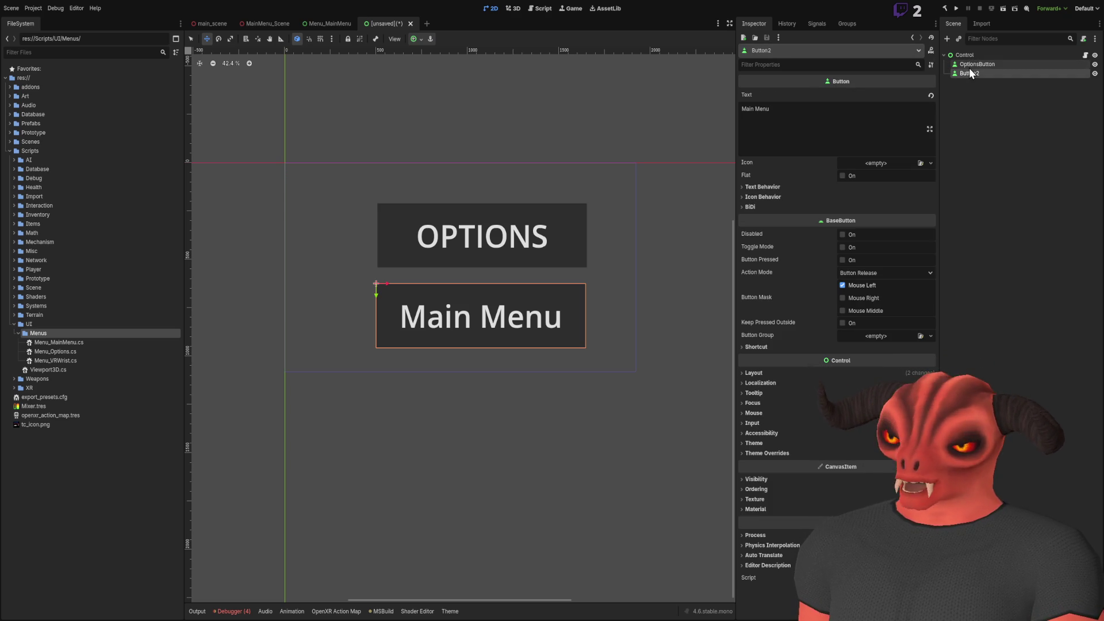
key(F2)
text(MainmenuButton)
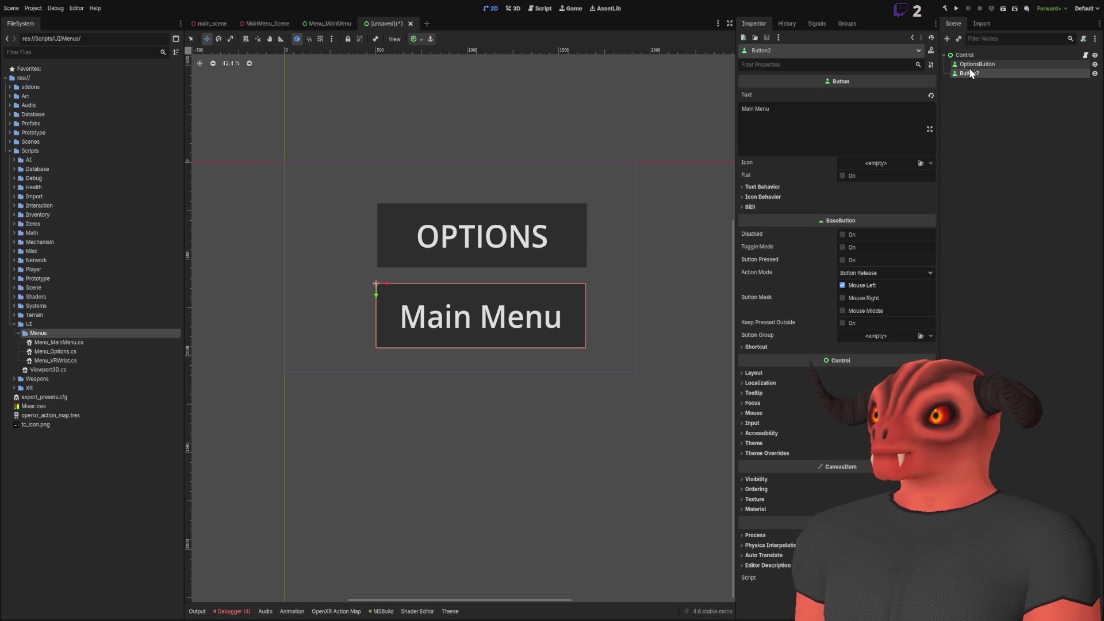
key(Return)
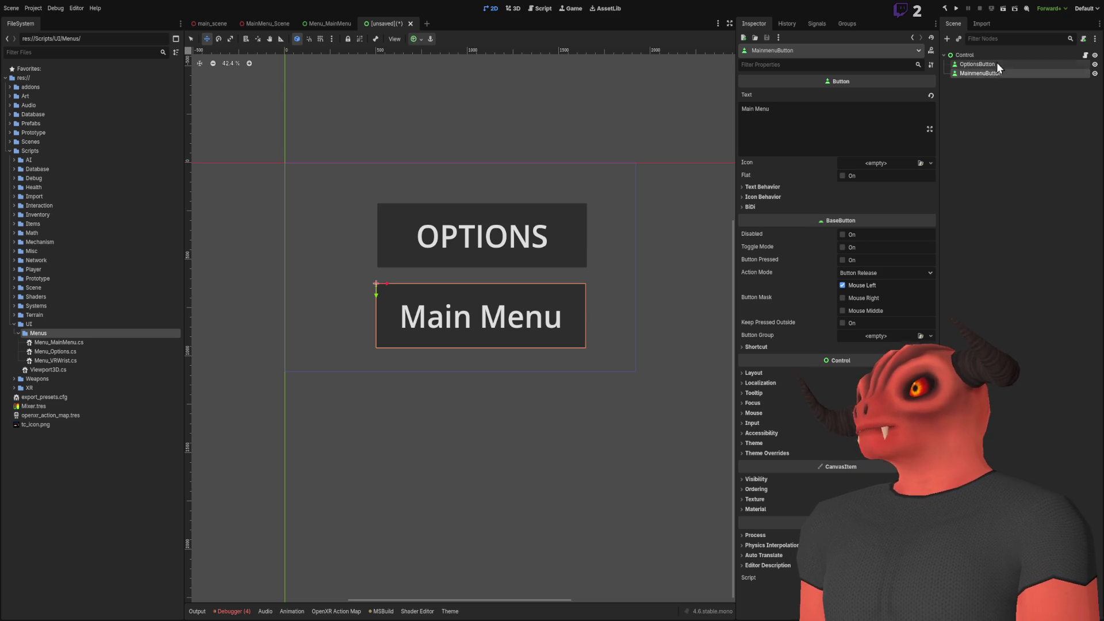
click(977, 64)
scroll(544, 177, right, 2)
scroll(527, 204, up, 2)
scroll(527, 205, left, 2)
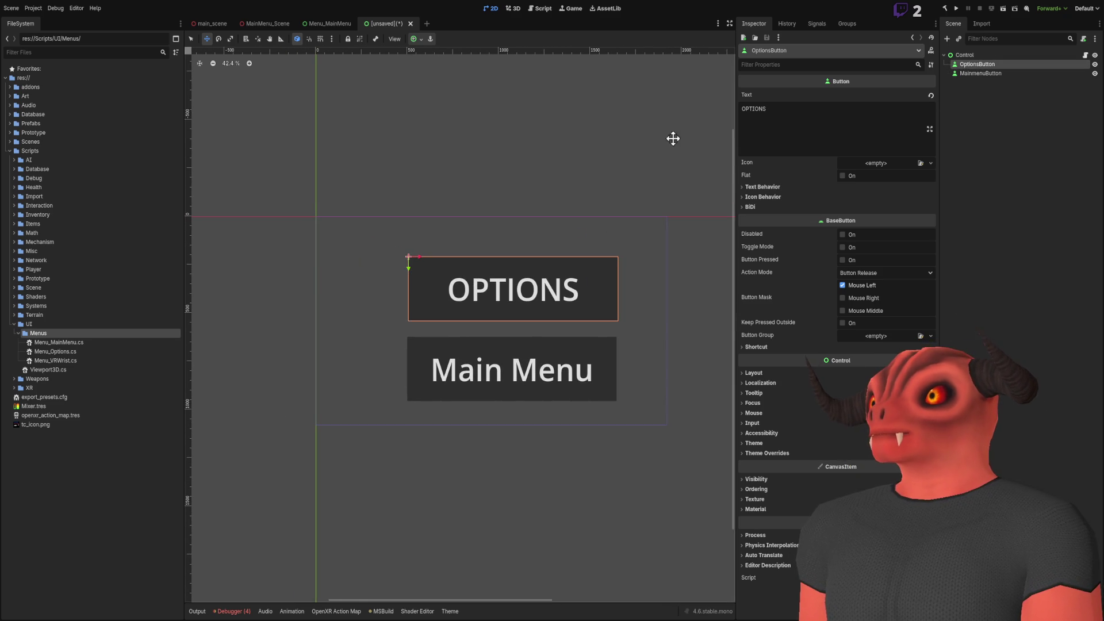
Show MainmenuButton's signals in the Node > Signals tab, checking the script in Visual Studio
click(815, 23)
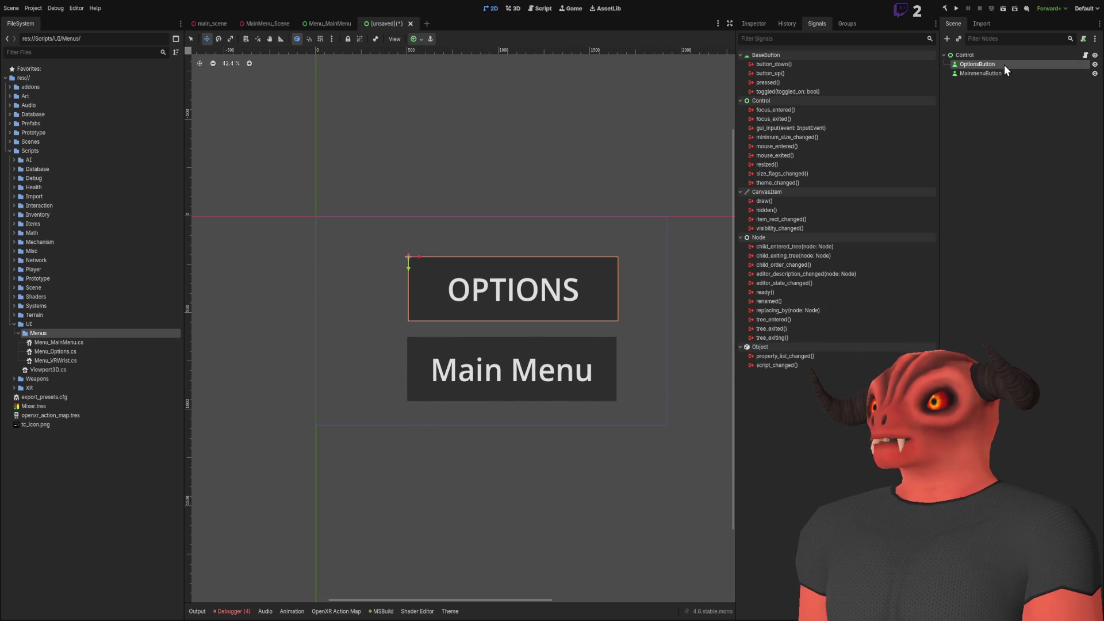
click(977, 73)
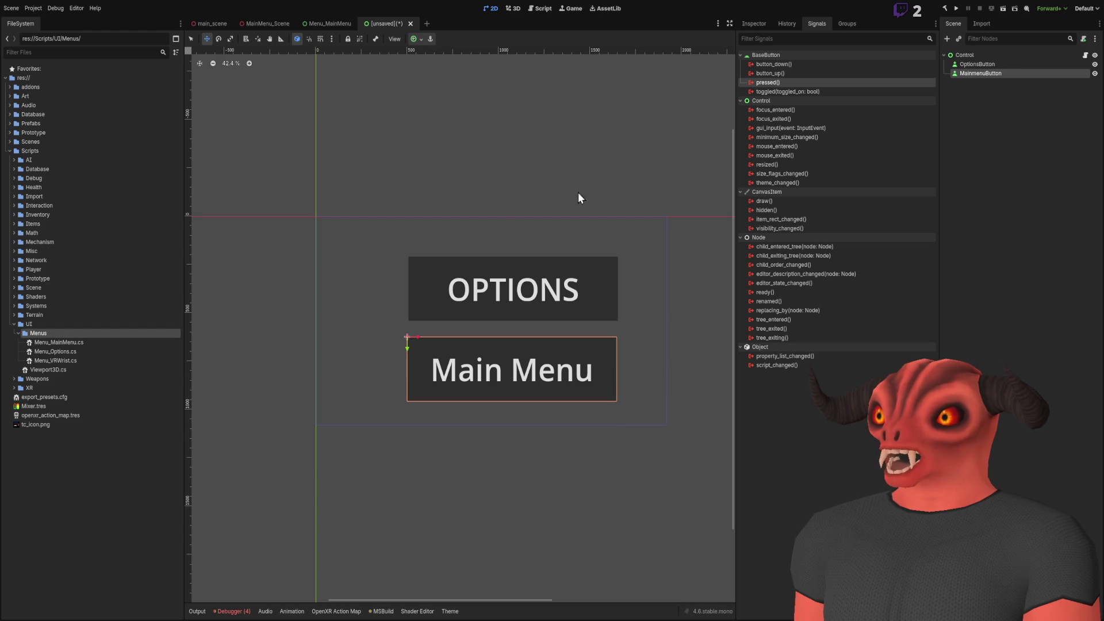
key(alt+Tab)
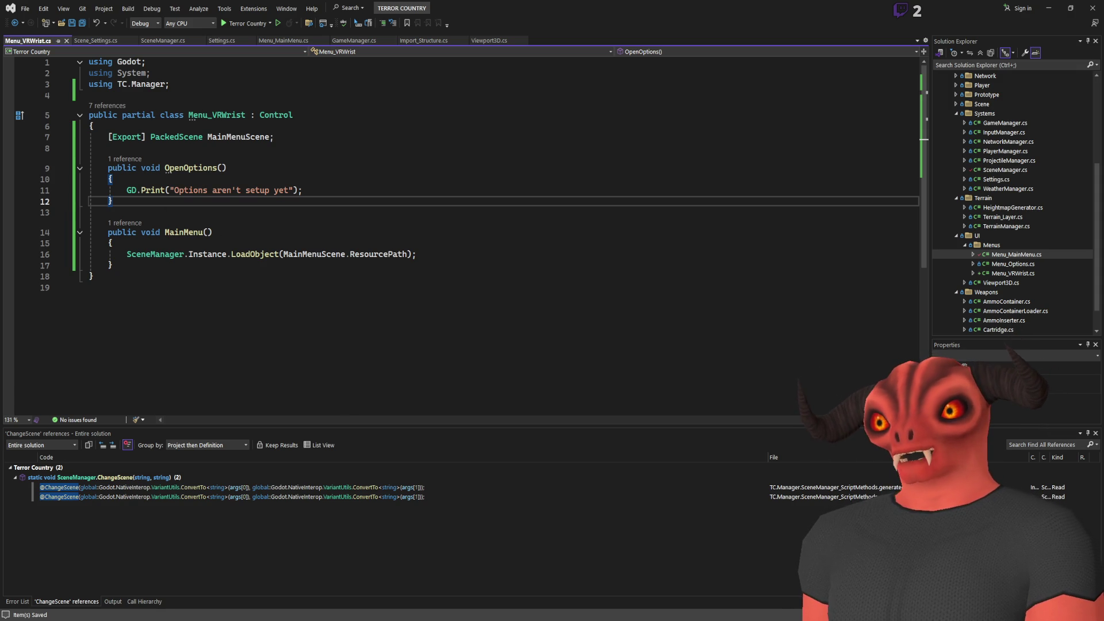
key(alt+Tab)
Assign a scene to the root Control's Main Menu Scene property in the Inspector
click(1028, 91)
click(970, 74)
click(965, 55)
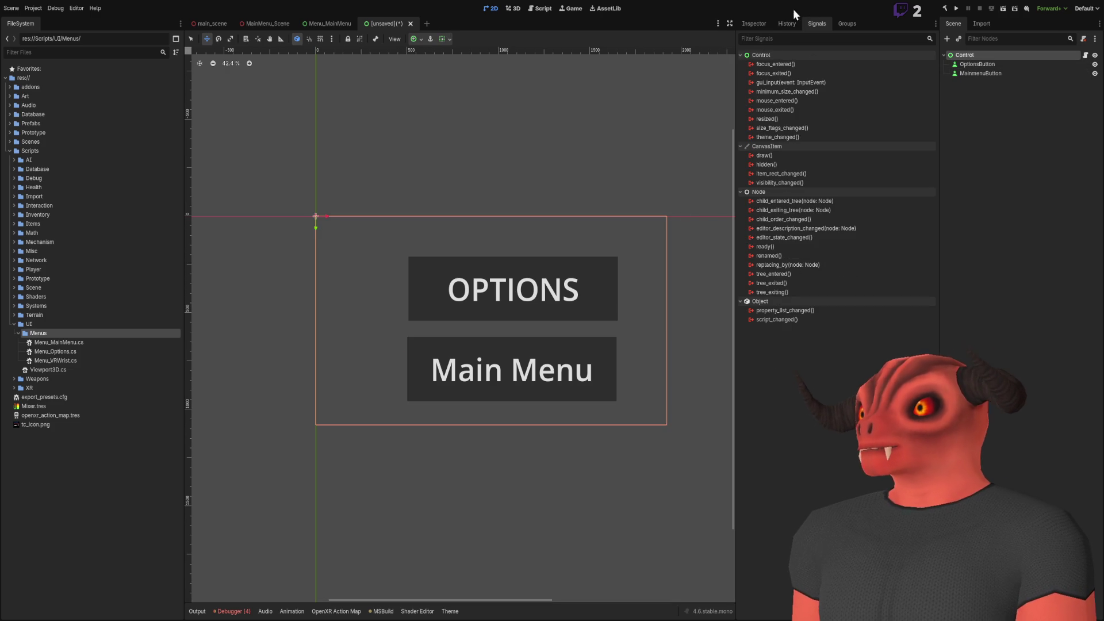
click(753, 24)
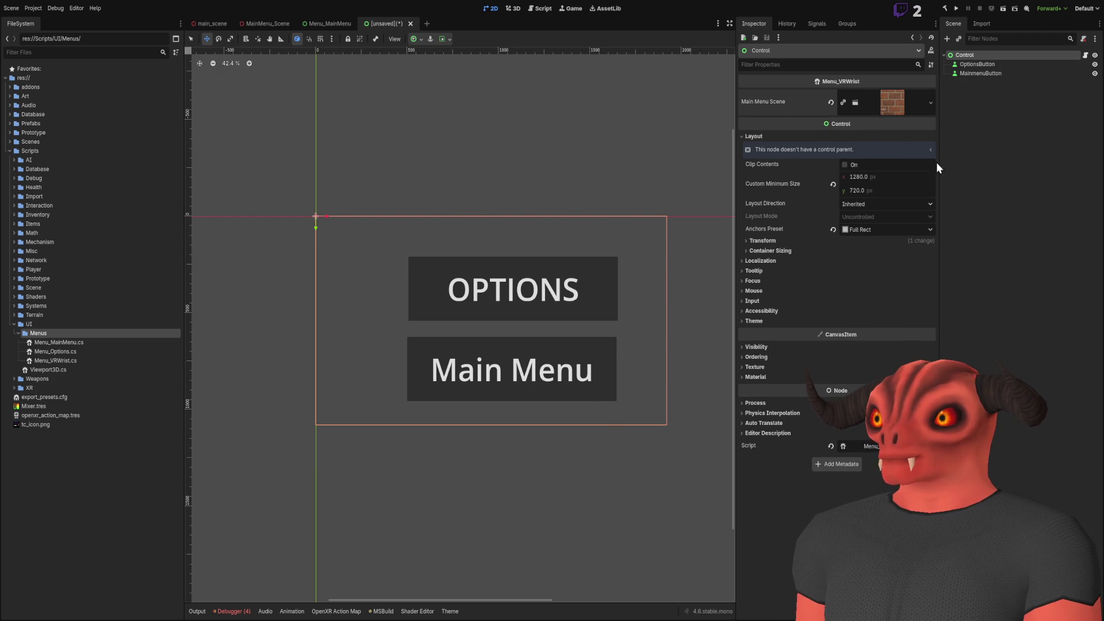
click(988, 141)
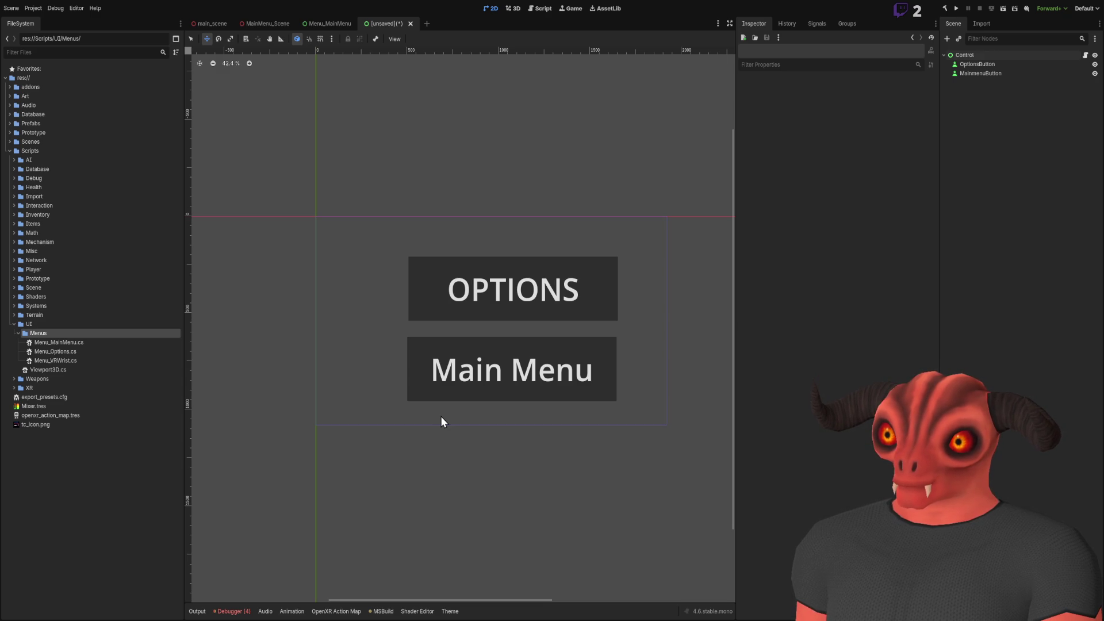
Save the scene as Menu_VRWrist and connect MainmenuButton's pressed signal to MainMenu()
key(Return)
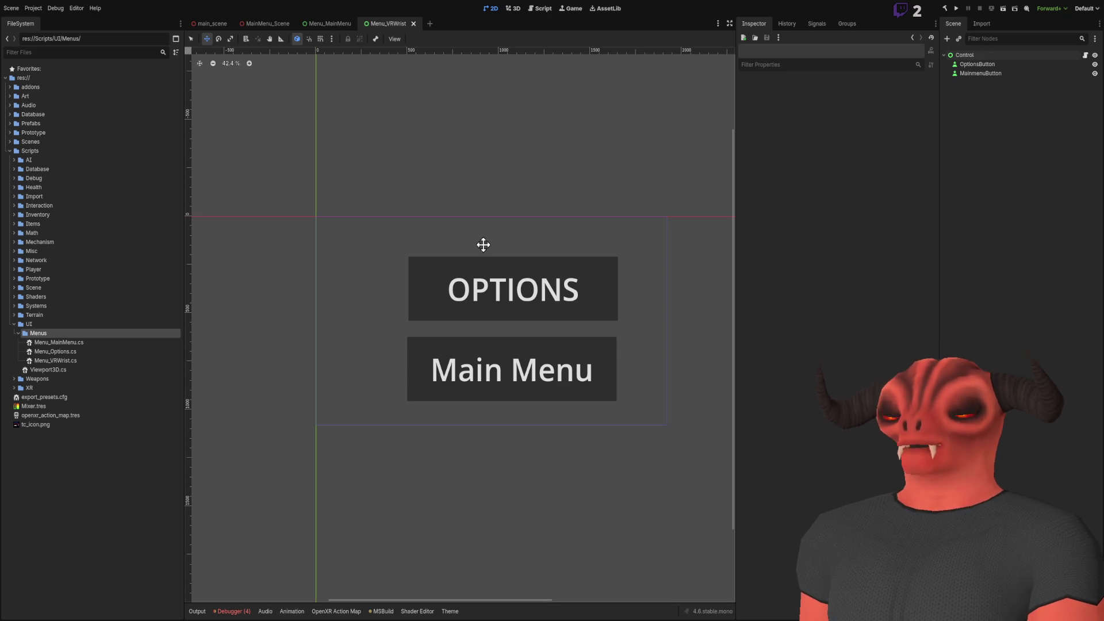
click(1023, 73)
click(817, 24)
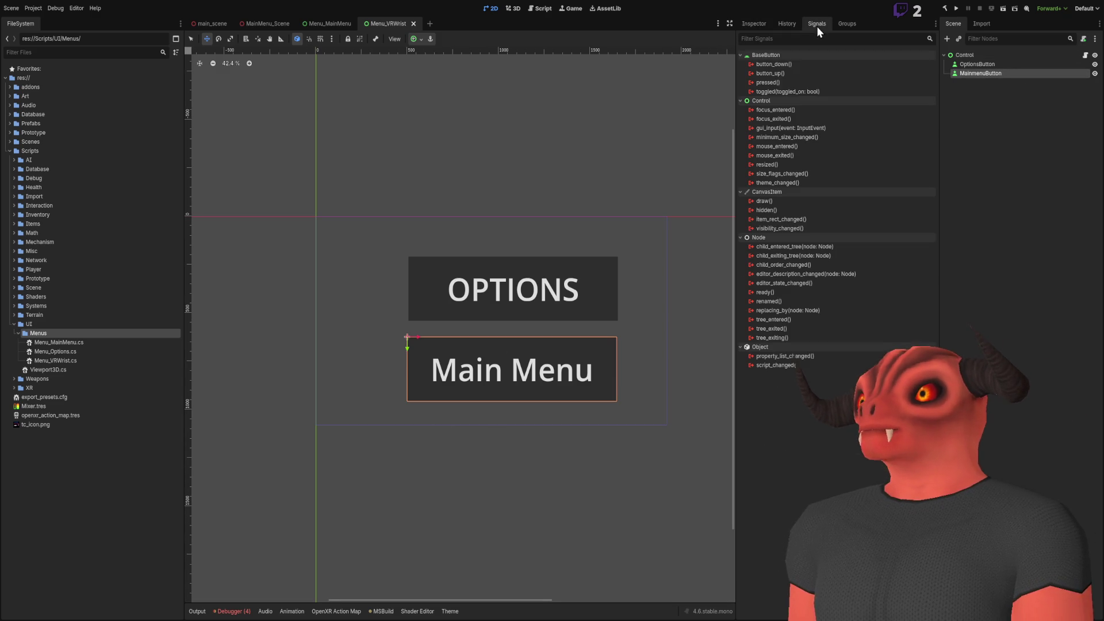
click(792, 83)
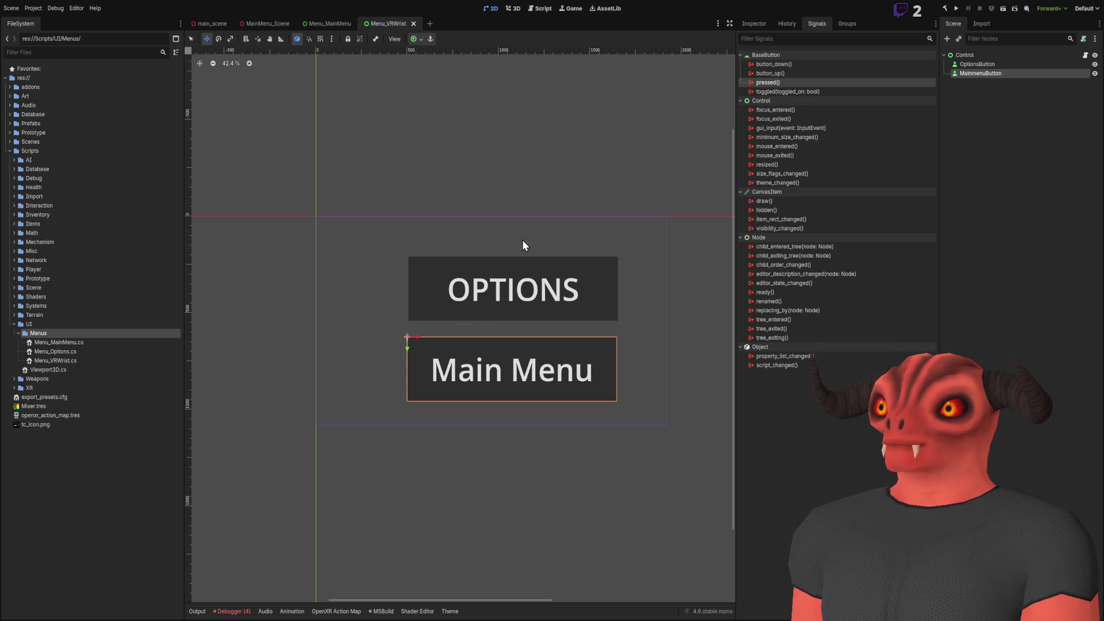
click(502, 409)
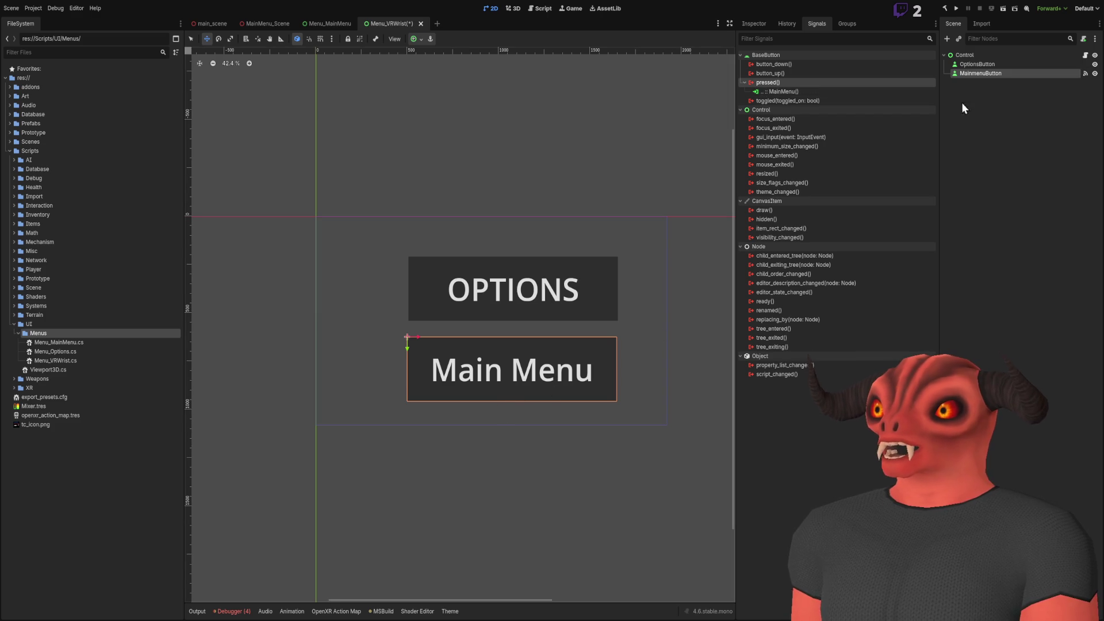
Connect OptionsButton's pressed signal to OpenOptions(), then save and close the scene
click(980, 64)
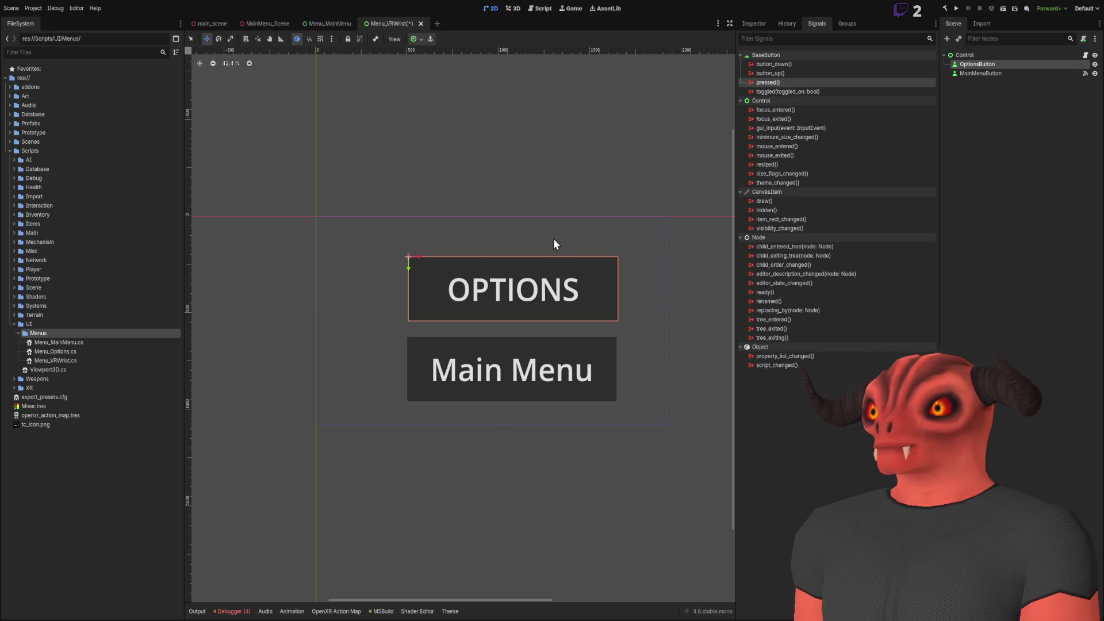
click(968, 160)
key(ctrl+s)
click(412, 24)
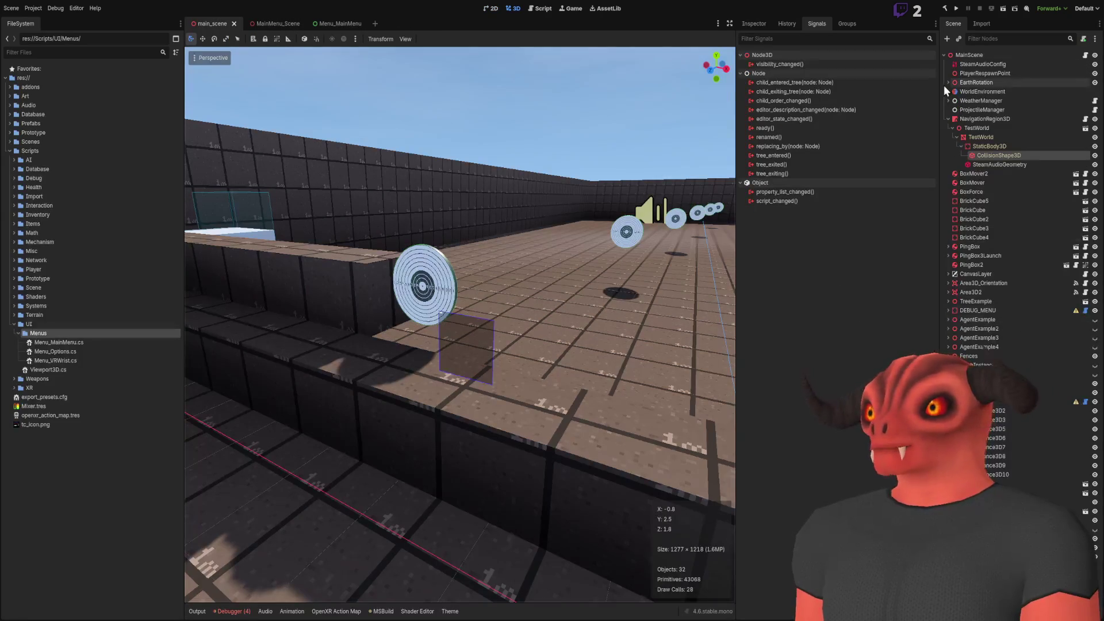
Create a new 3D scene with root VRWristMenu and a Viewport3D child beneath it
click(948, 120)
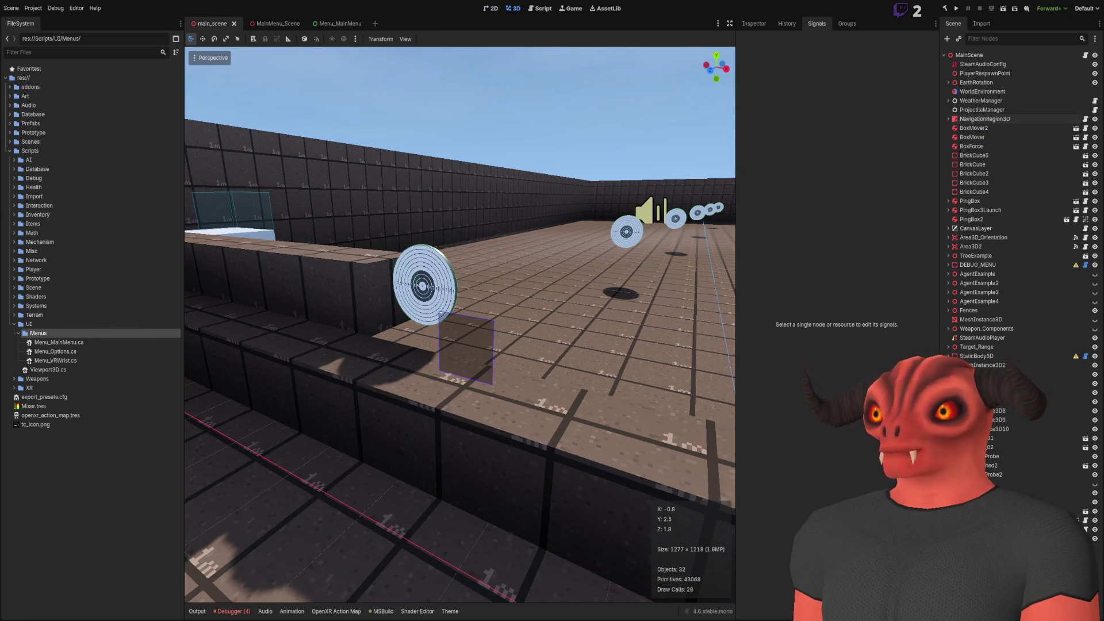
key(w)
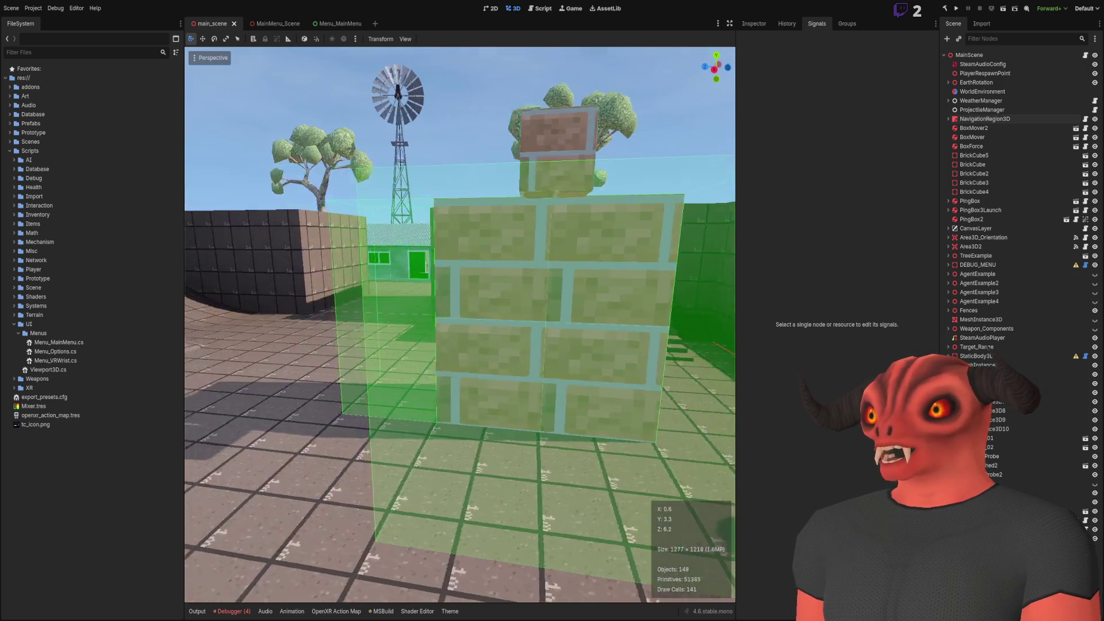
key(s)
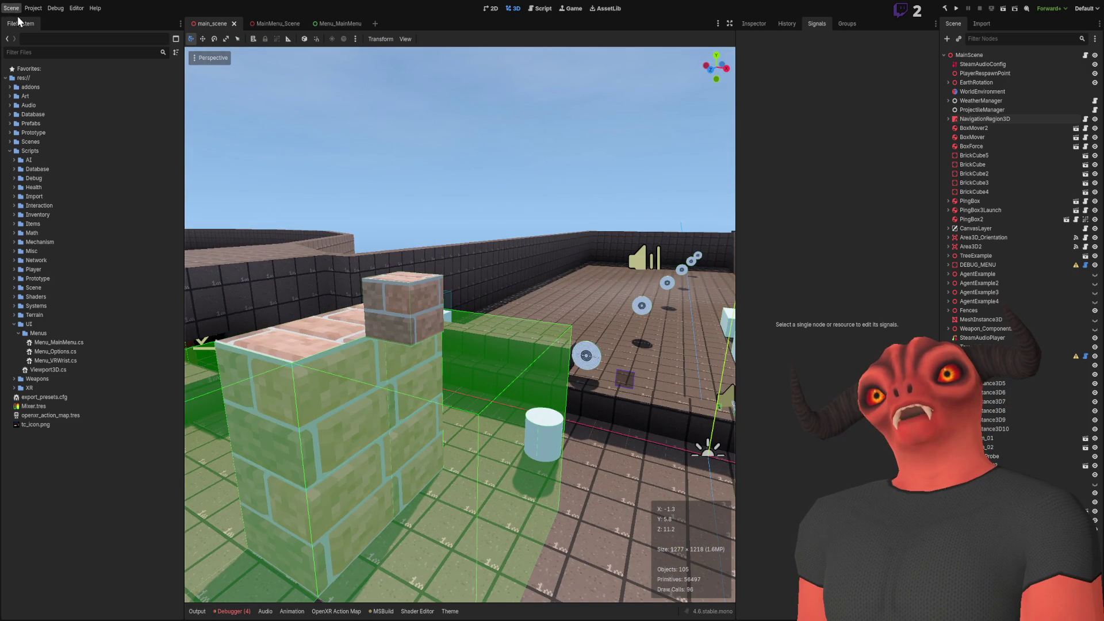
key(ctrl+n)
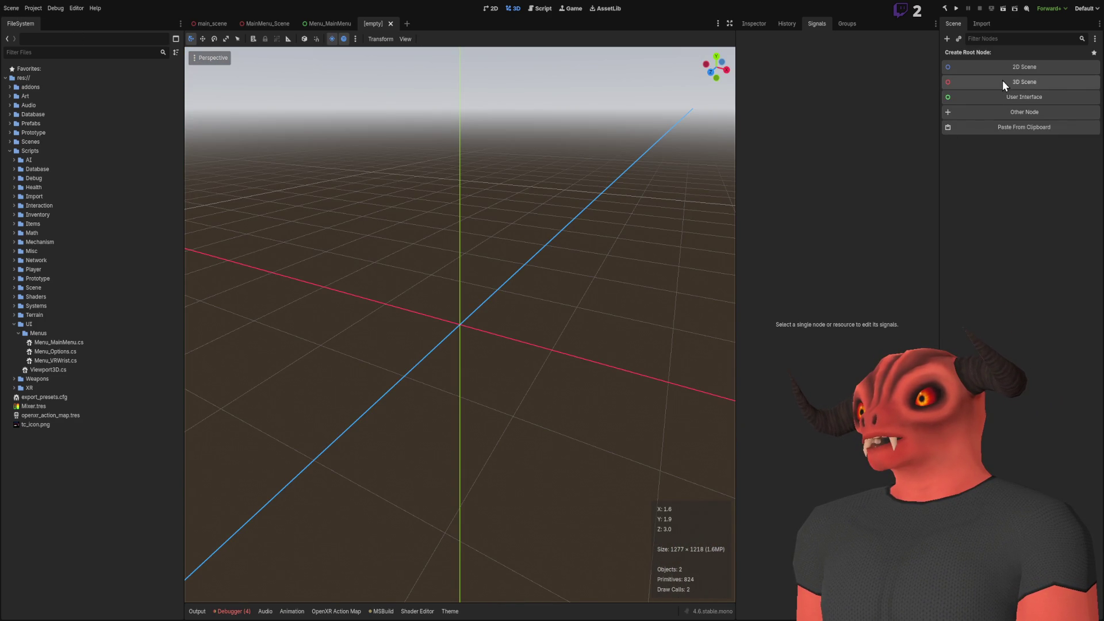
click(1002, 81)
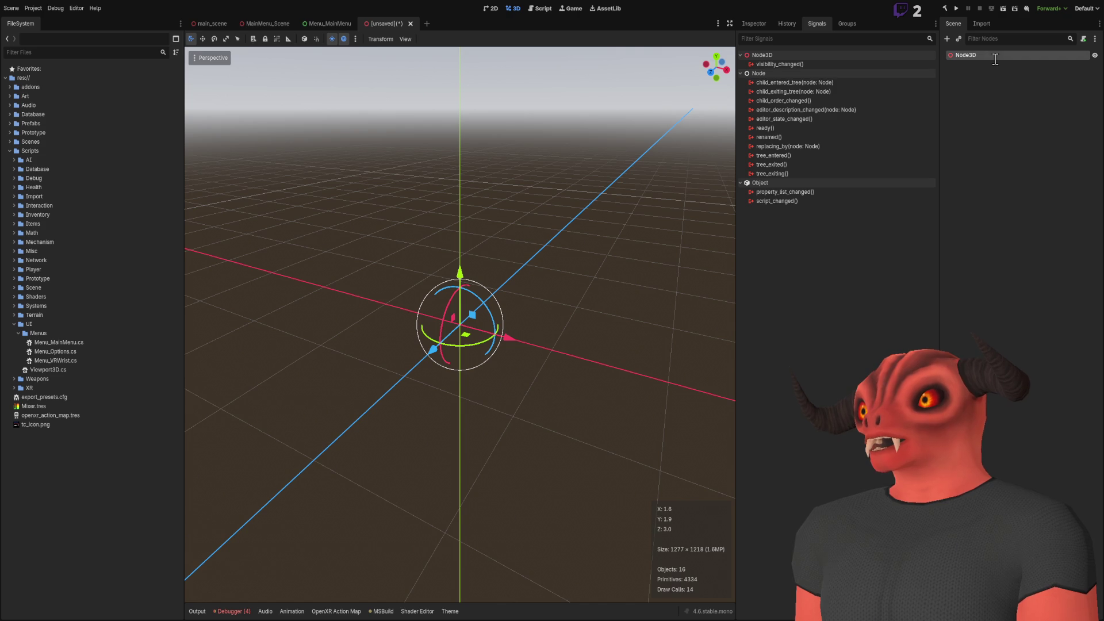
double_click(994, 60)
text(VRWristMenu)
key(Return)
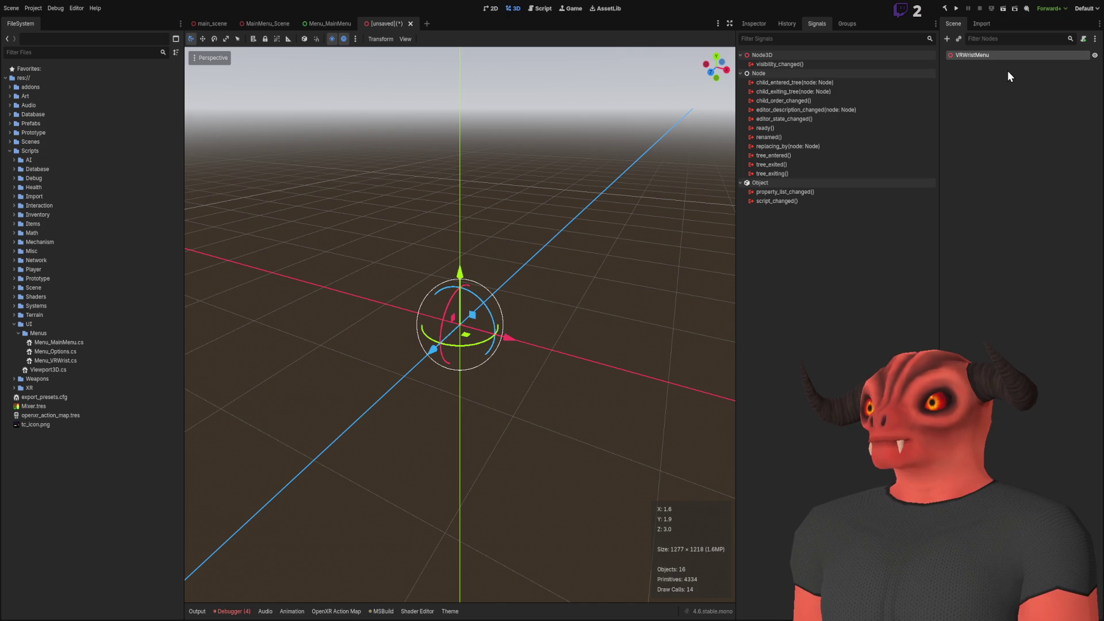
key(ctrl+v)
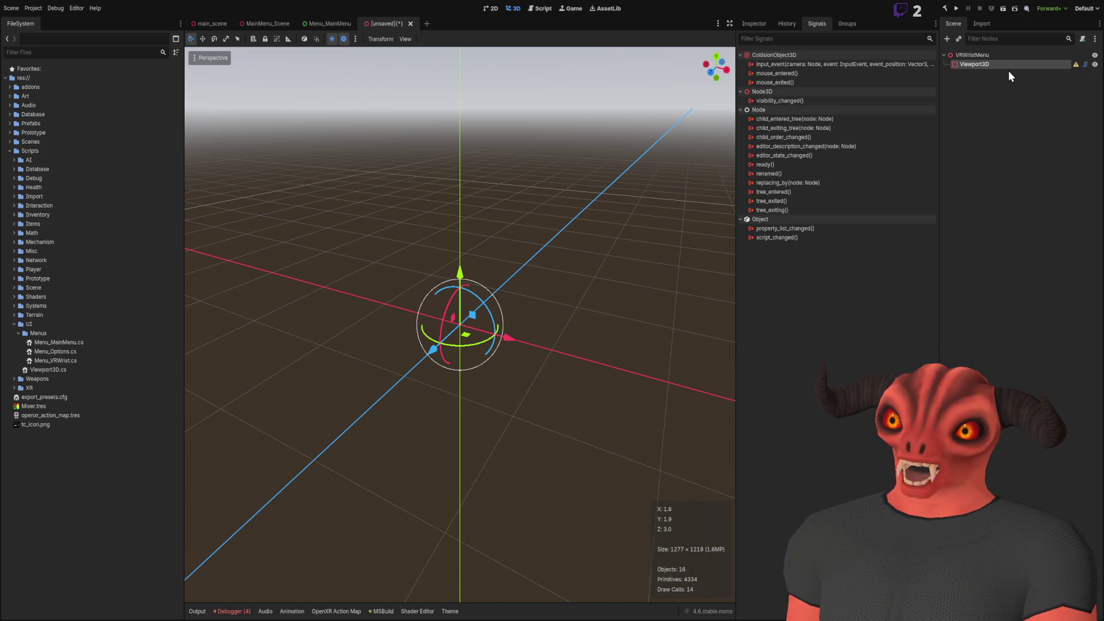
click(750, 26)
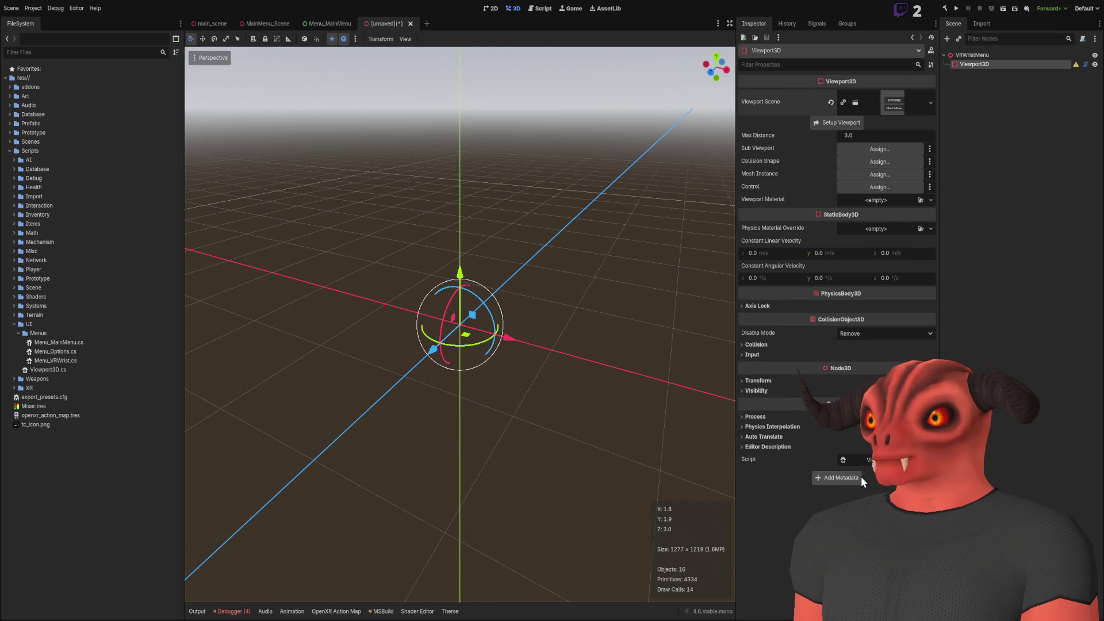
Run Setup Viewport to generate mesh, collision and SubViewport children, inspect them, then close Menu_MainMenu
click(847, 121)
key(f)
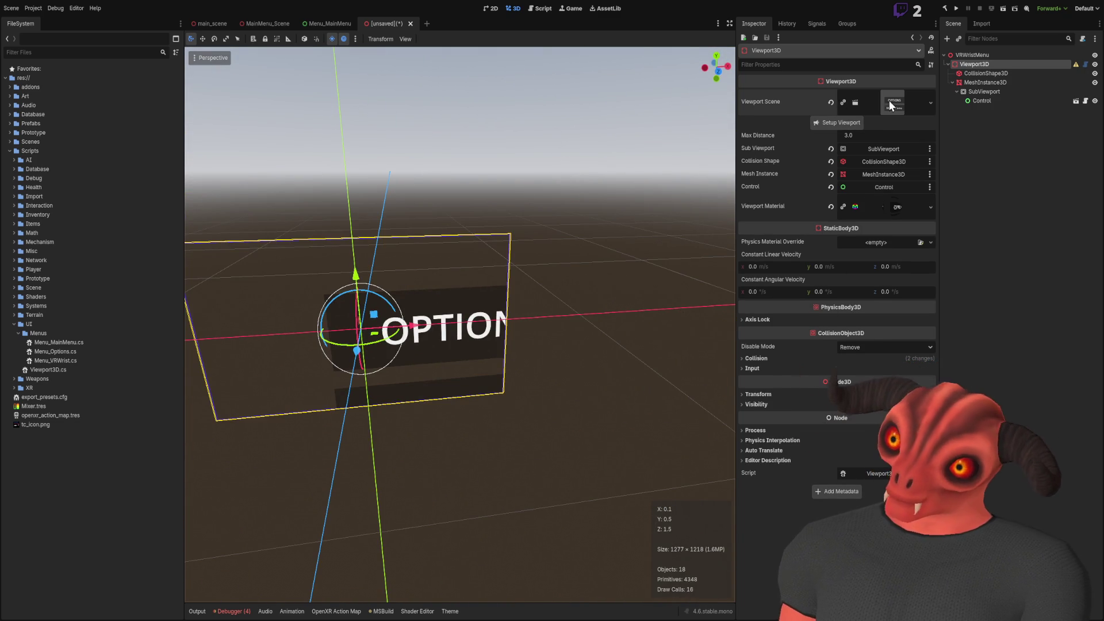
mouse_move(511, 170)
mouse_down()
mouse_move(539, 198)
mouse_move(495, 219)
mouse_up()
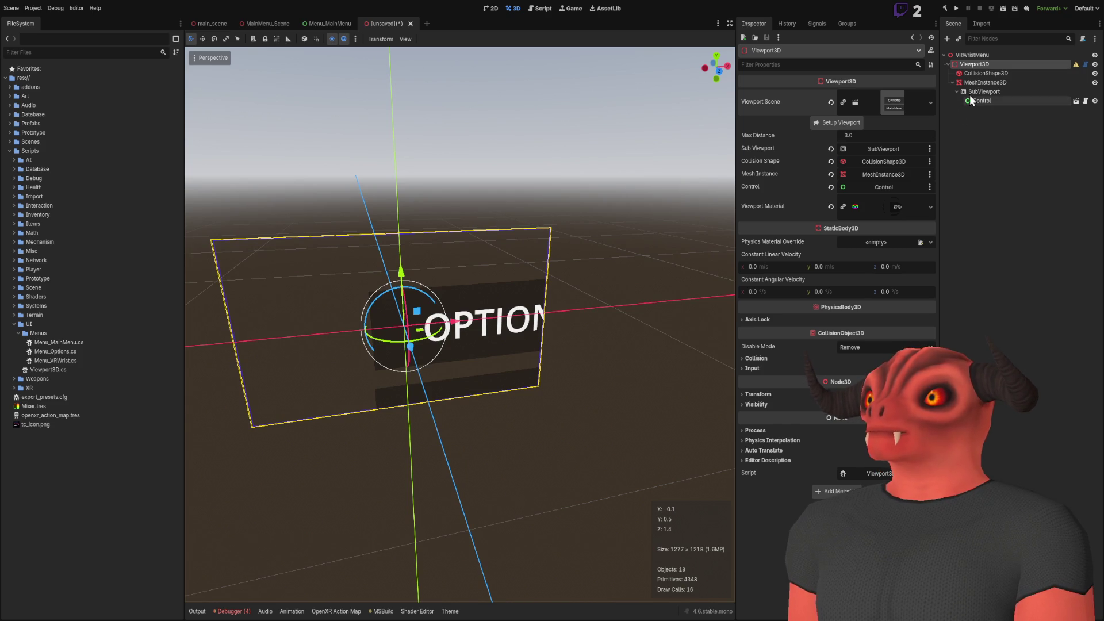
click(985, 82)
click(985, 94)
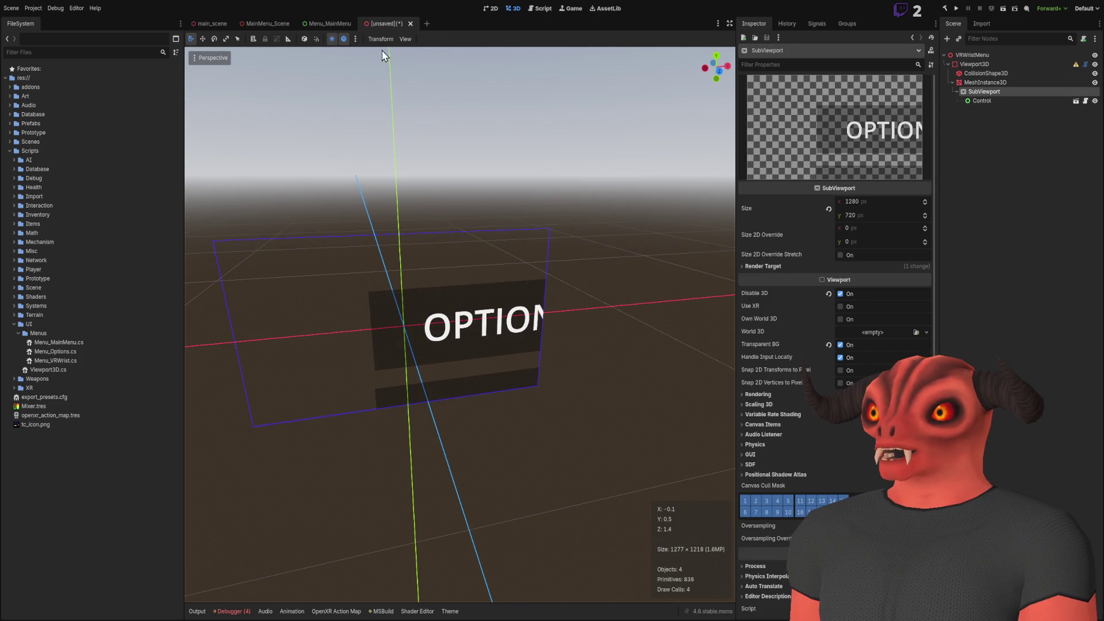
click(340, 20)
click(358, 24)
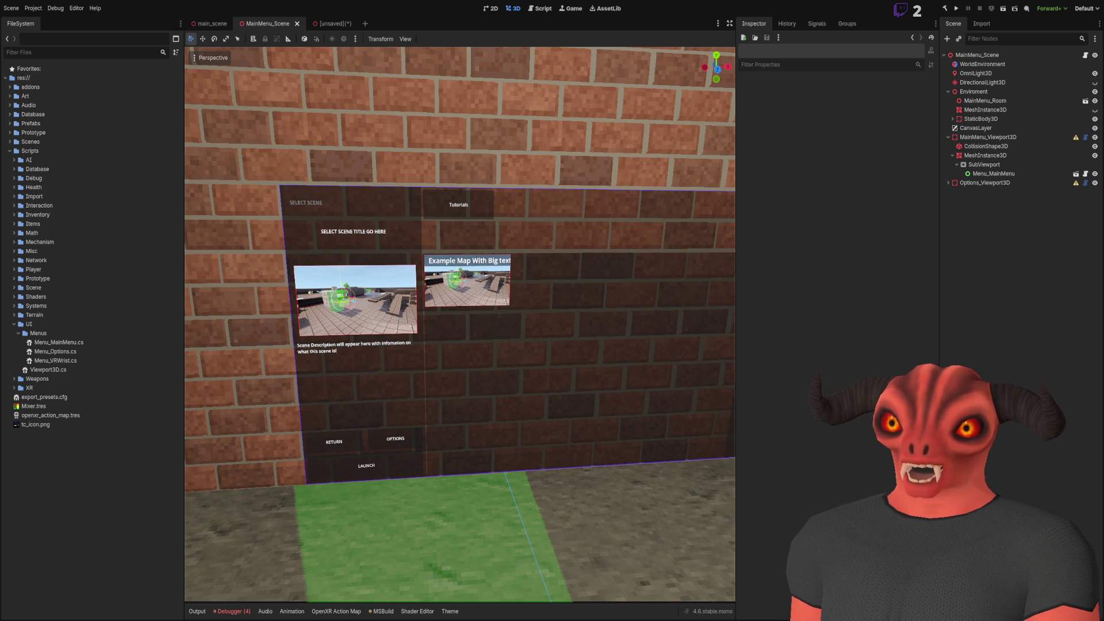
Inspect MainMenu_Scene's SubViewport settings and view the menu panels on the wall
click(1002, 164)
scroll(468, 226, down, 5)
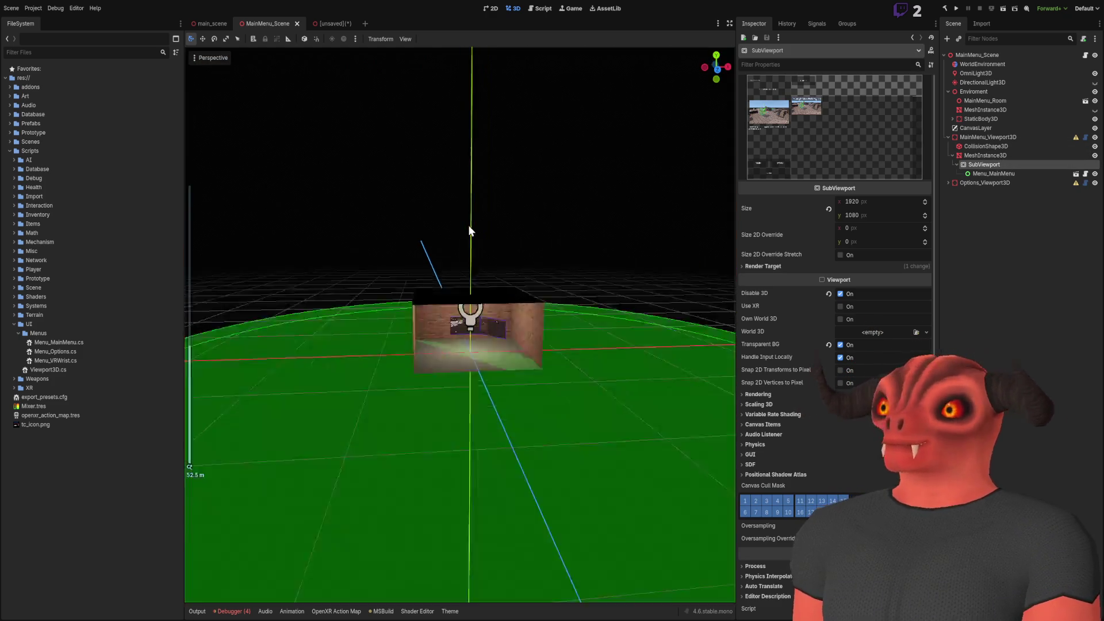
scroll(479, 230, up, 5)
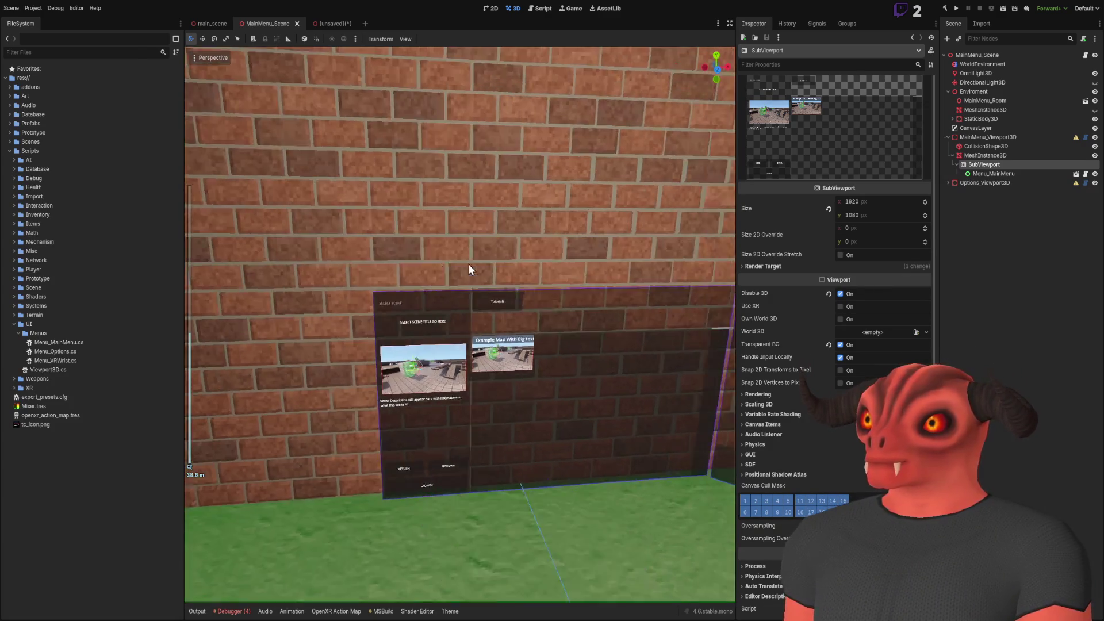
drag(468, 269, 482, 266)
click(989, 270)
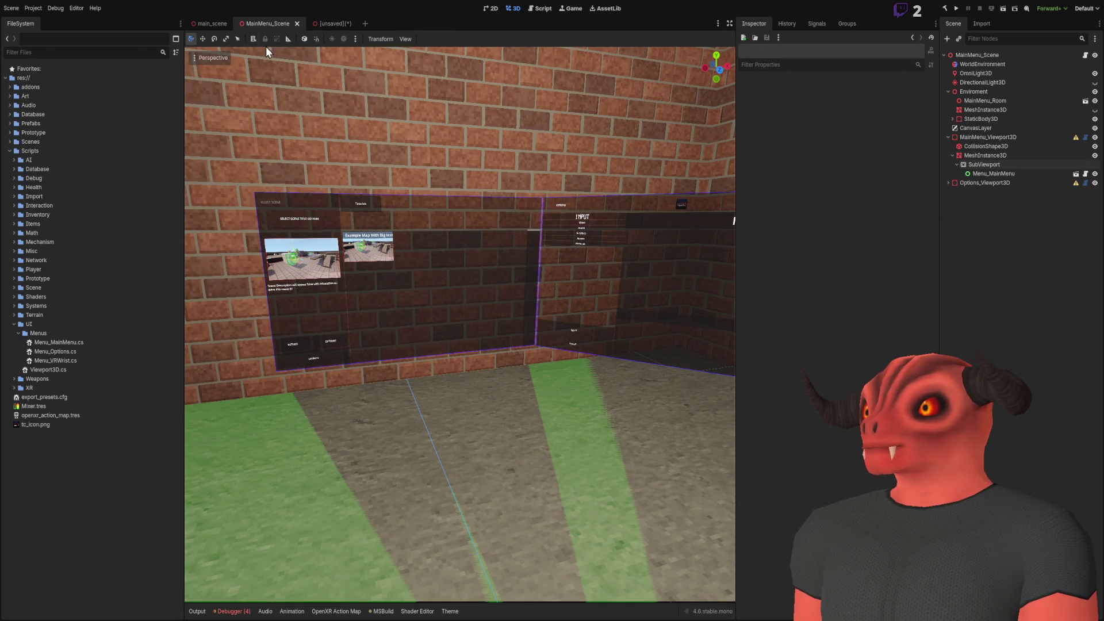
Browse the FileSystem to Scenes/UI/Menus and select Menu_VRWrist.tscn
click(9, 151)
click(10, 141)
click(54, 233)
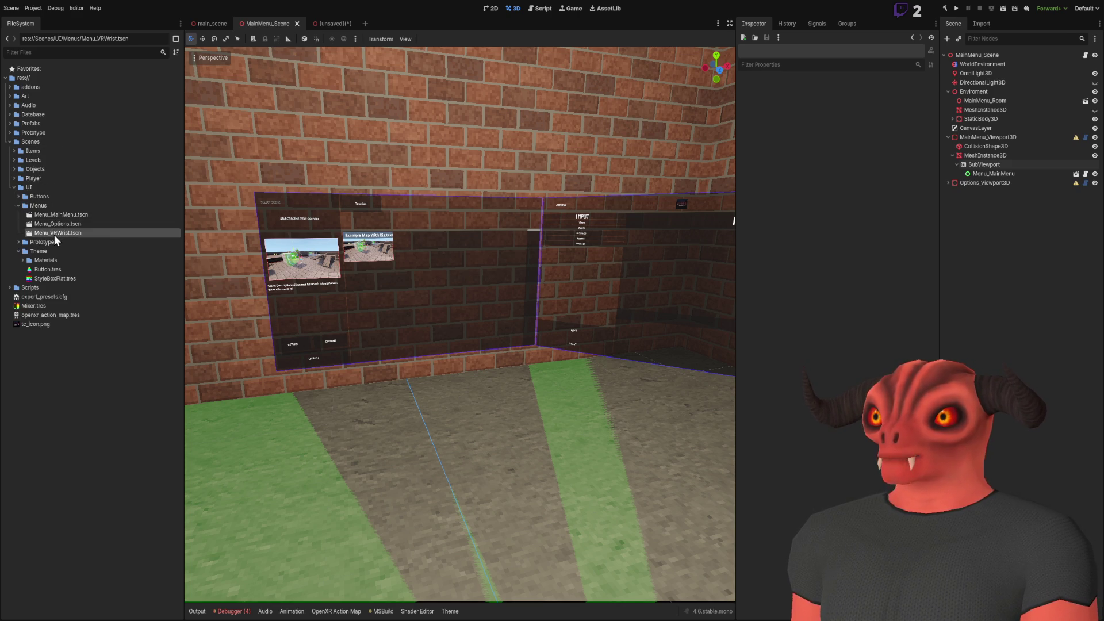
Open Menu_VRWrist.tscn and set the root Control's size to 1280 × 720
double_click(54, 234)
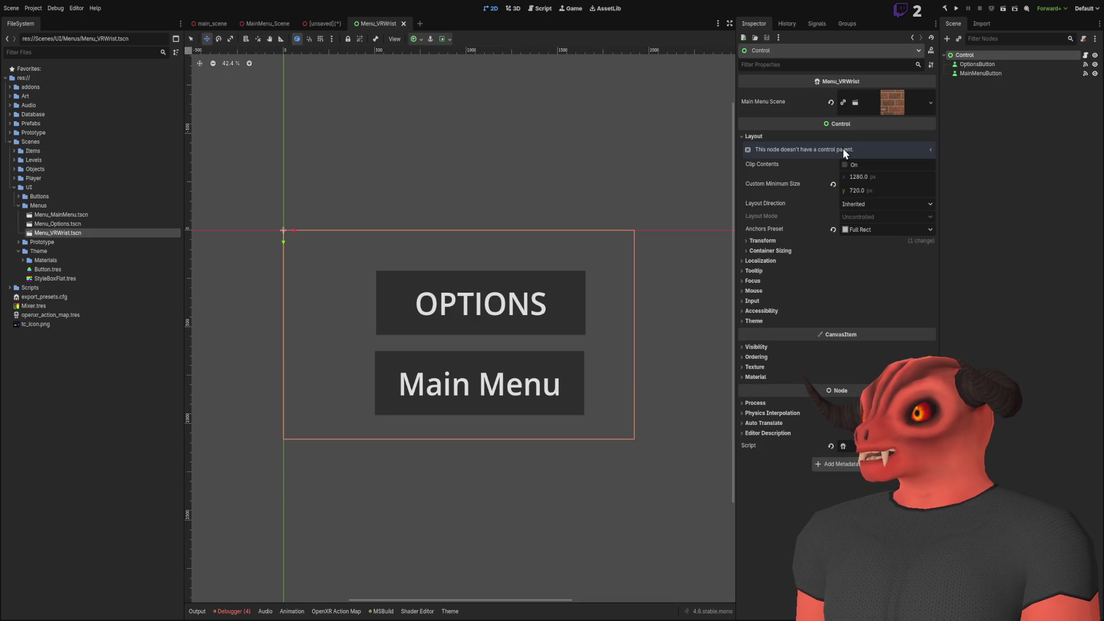
click(763, 241)
click(873, 253)
text(1280)
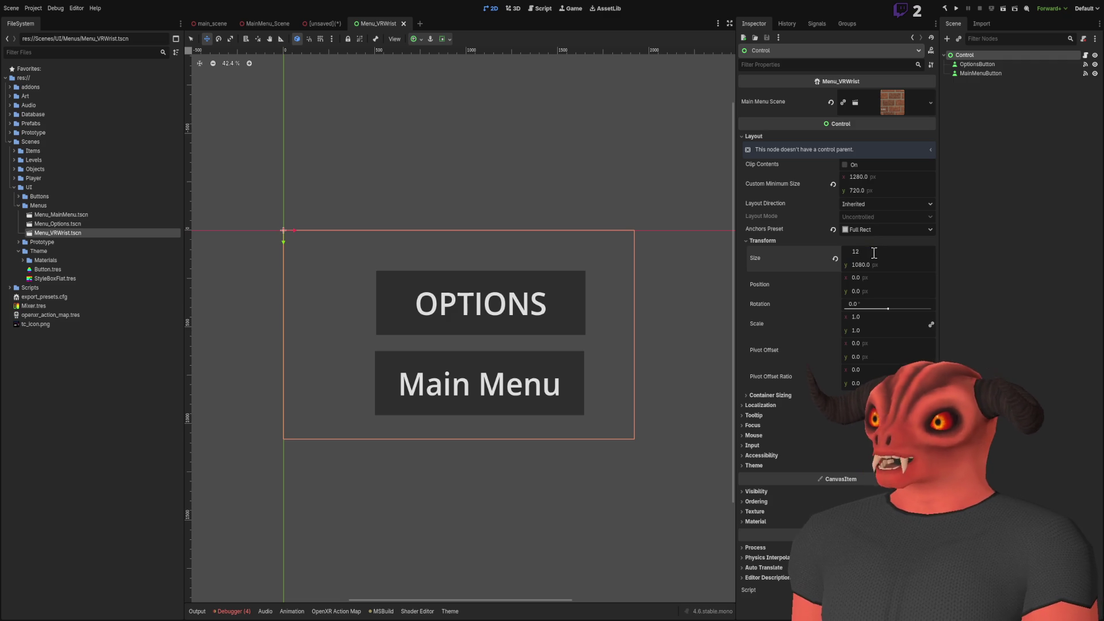
key(Return)
click(877, 263)
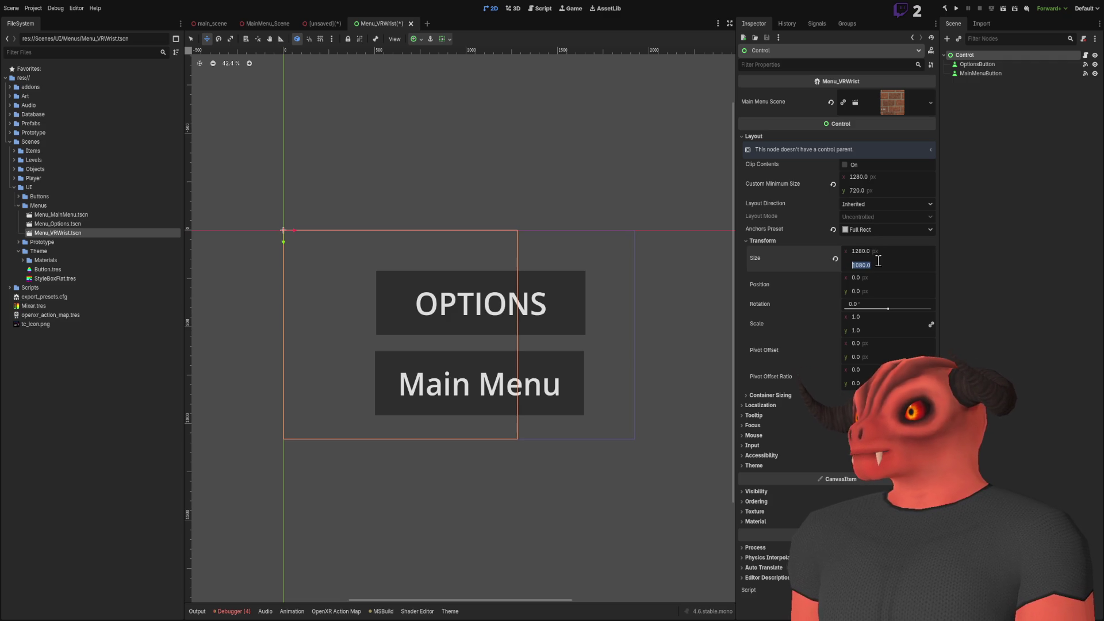
text(720)
key(Return)
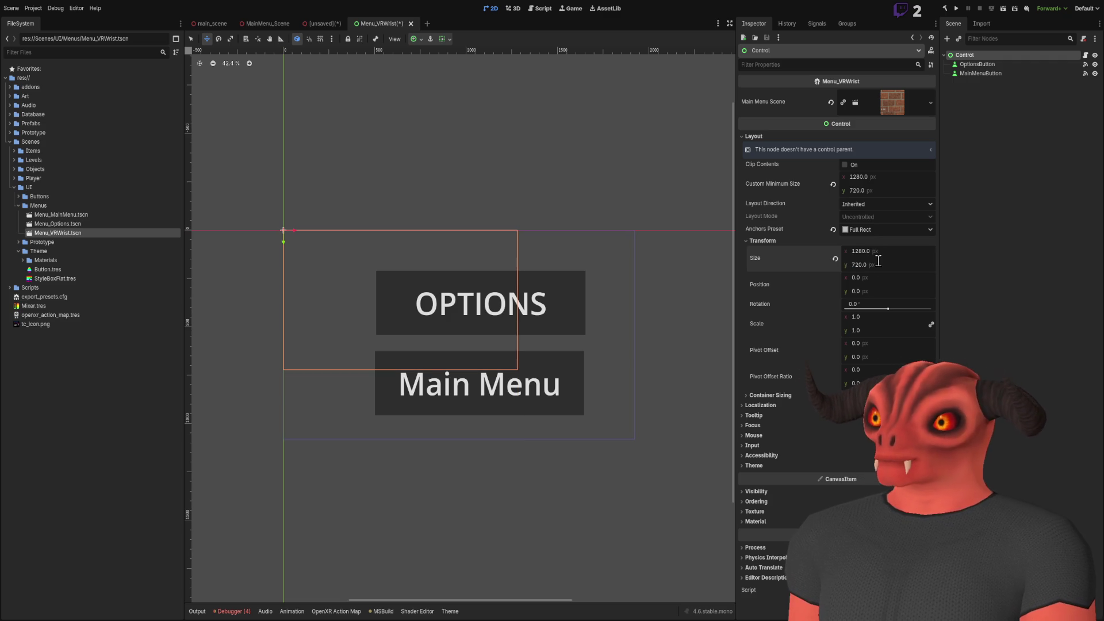
Move the OPTIONS button to the top-left corner with Main Menu stacked beneath it
click(977, 63)
scroll(488, 281, up, 3)
drag(495, 278, 387, 229)
key(ctrl+z)
click(995, 55)
scroll(611, 243, down, 2)
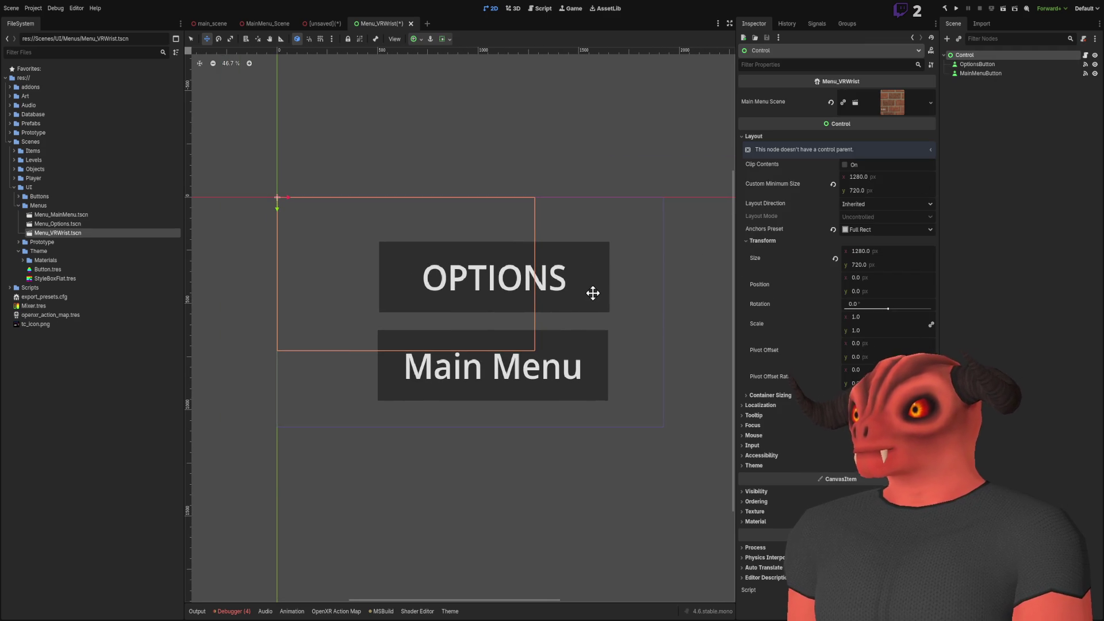
click(974, 64)
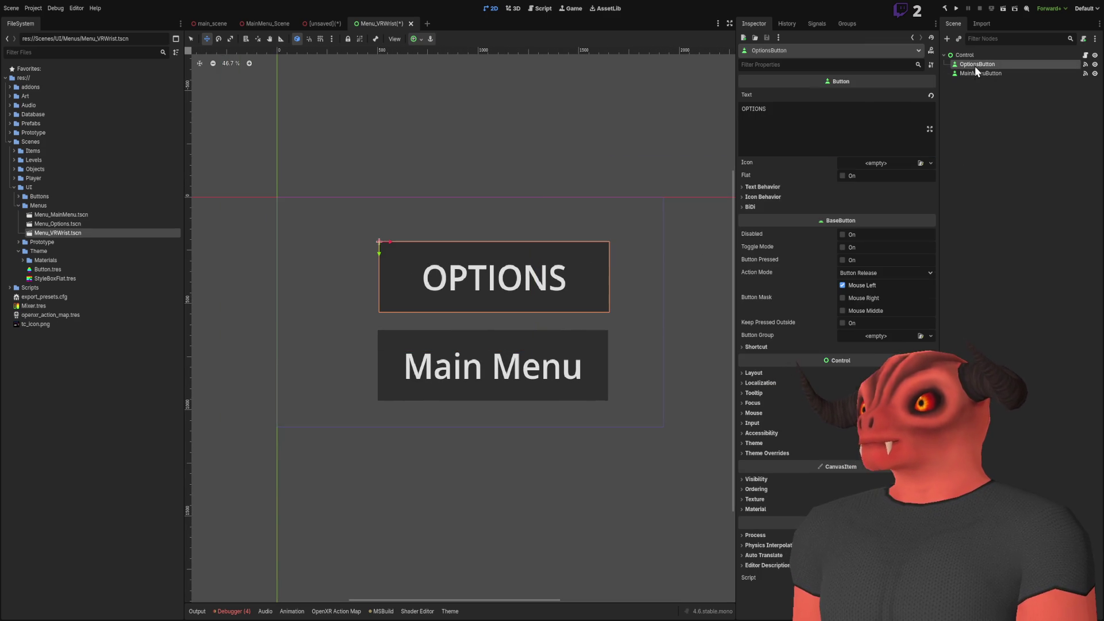
mouse_move(471, 287)
mouse_down()
mouse_move(415, 248)
mouse_move(374, 244)
mouse_up()
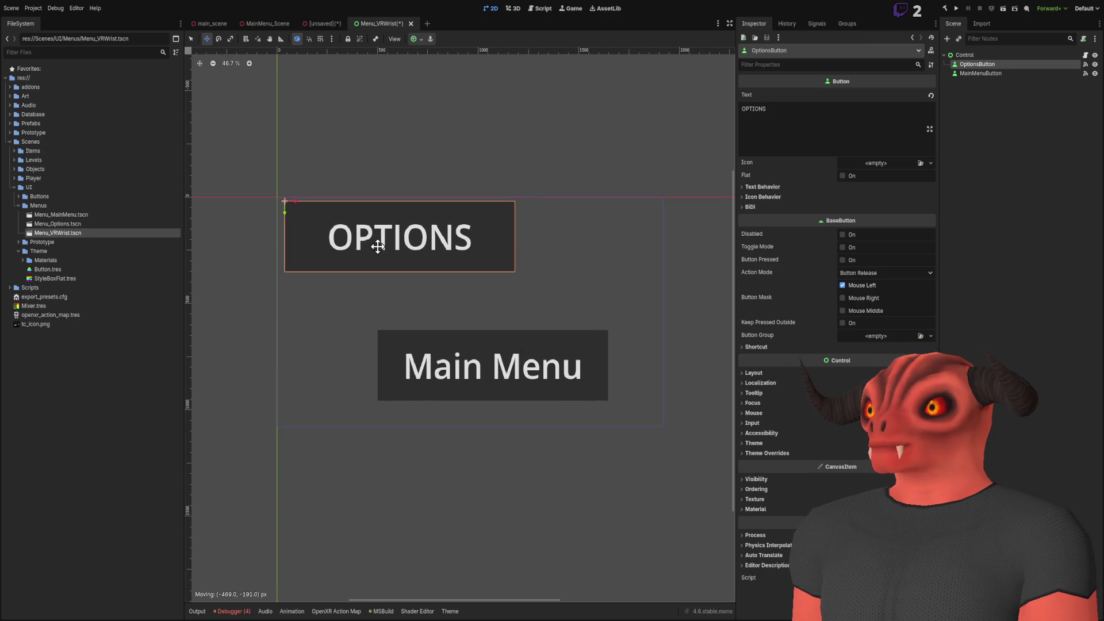
mouse_move(514, 335)
mouse_down()
mouse_move(414, 301)
mouse_move(424, 303)
mouse_up()
Check the root Control's bounds and save the wrist menu scene
click(981, 56)
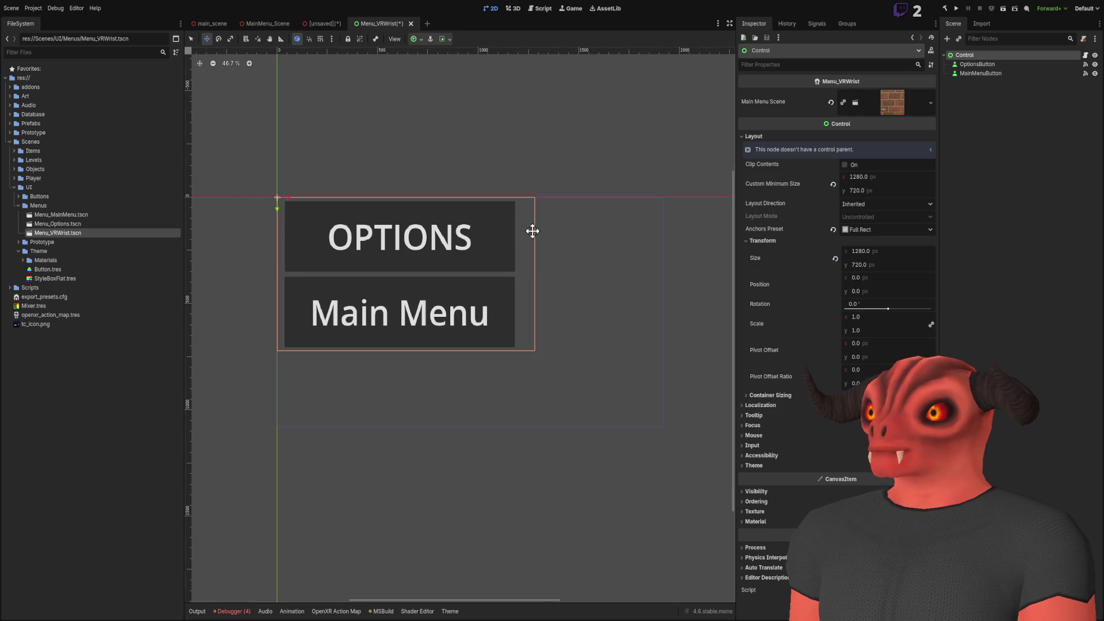
scroll(532, 230, up, 3)
scroll(564, 354, left, 2)
key(ctrl+s)
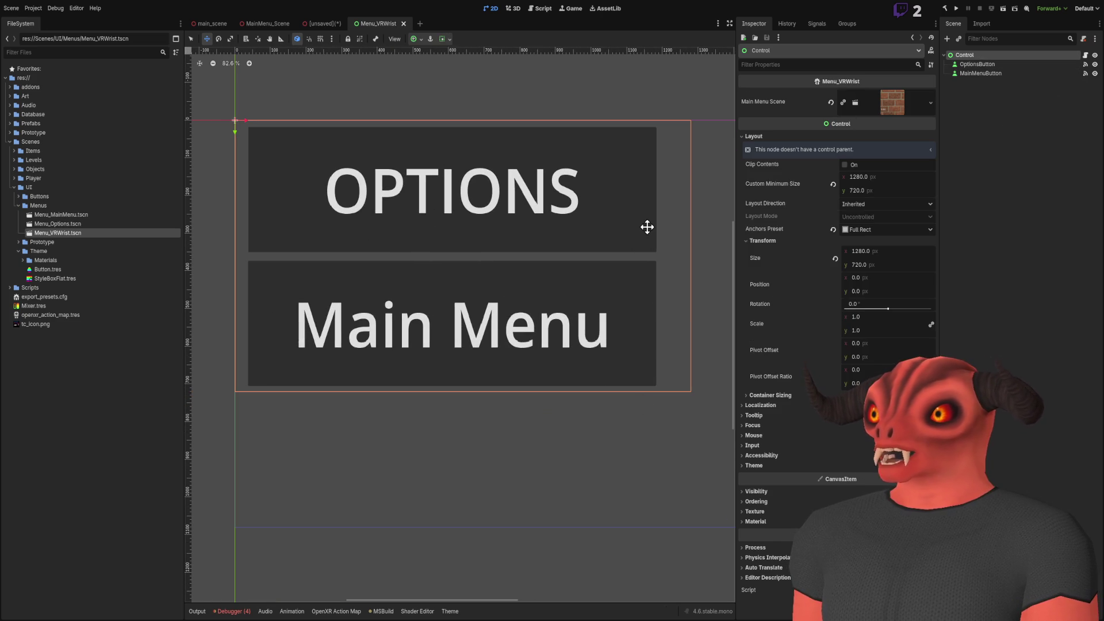
scroll(645, 224, down, 4)
click(995, 152)
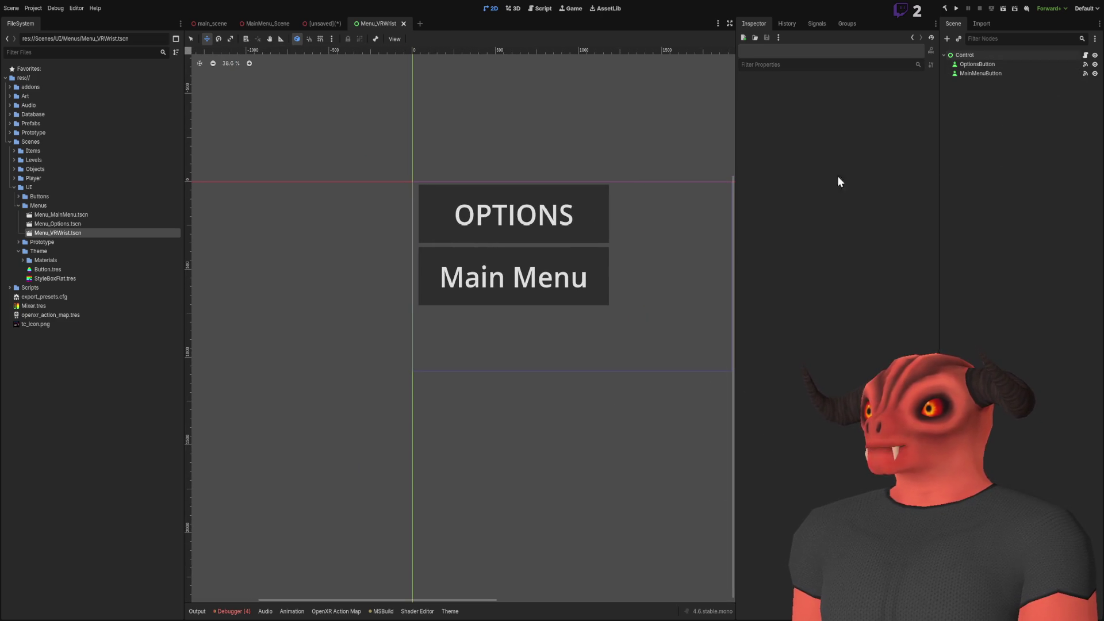
Inspect the VRWristMenu scene's Viewport3D children and open its Menu_VRWrist Control for editing
scroll(582, 146, up, 1)
click(323, 24)
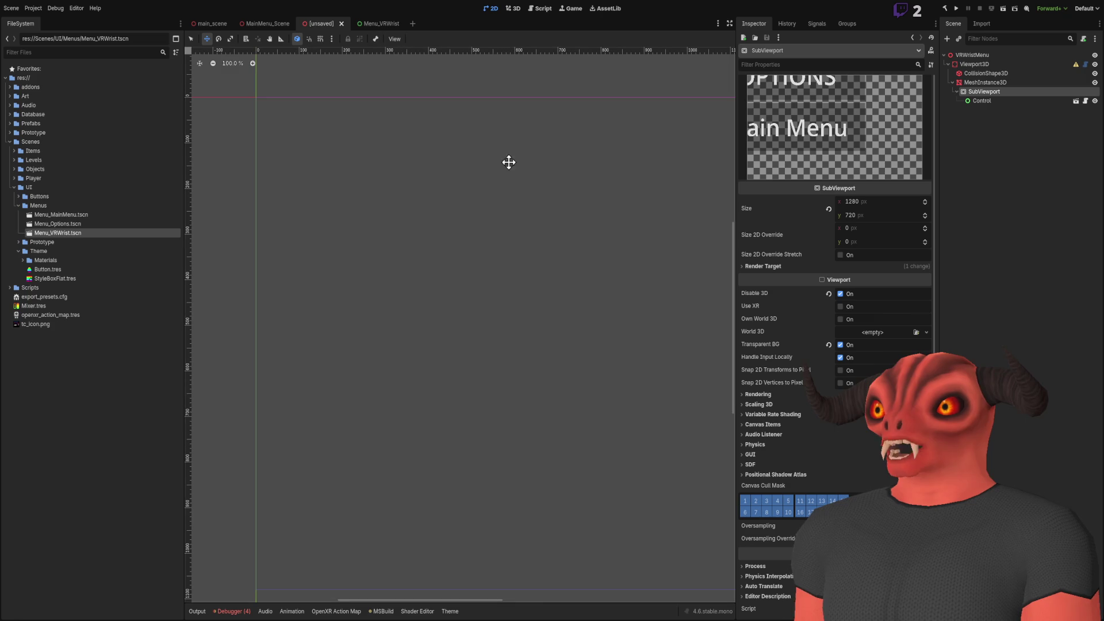
click(513, 8)
scroll(536, 198, up, 3)
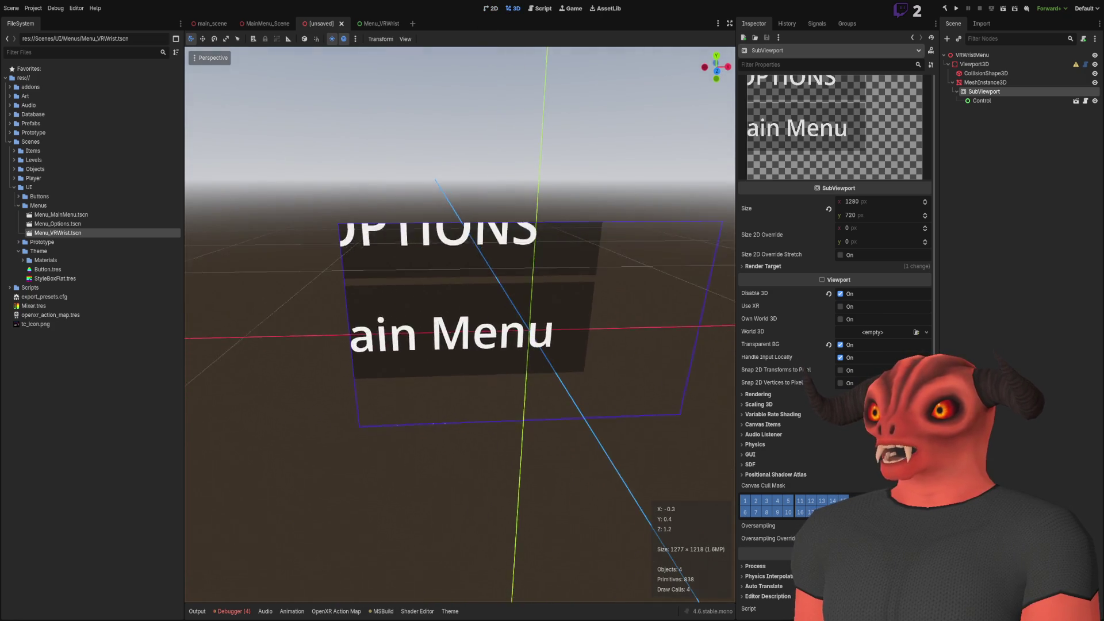
click(1022, 83)
click(1019, 74)
click(1019, 84)
click(1020, 73)
click(1019, 100)
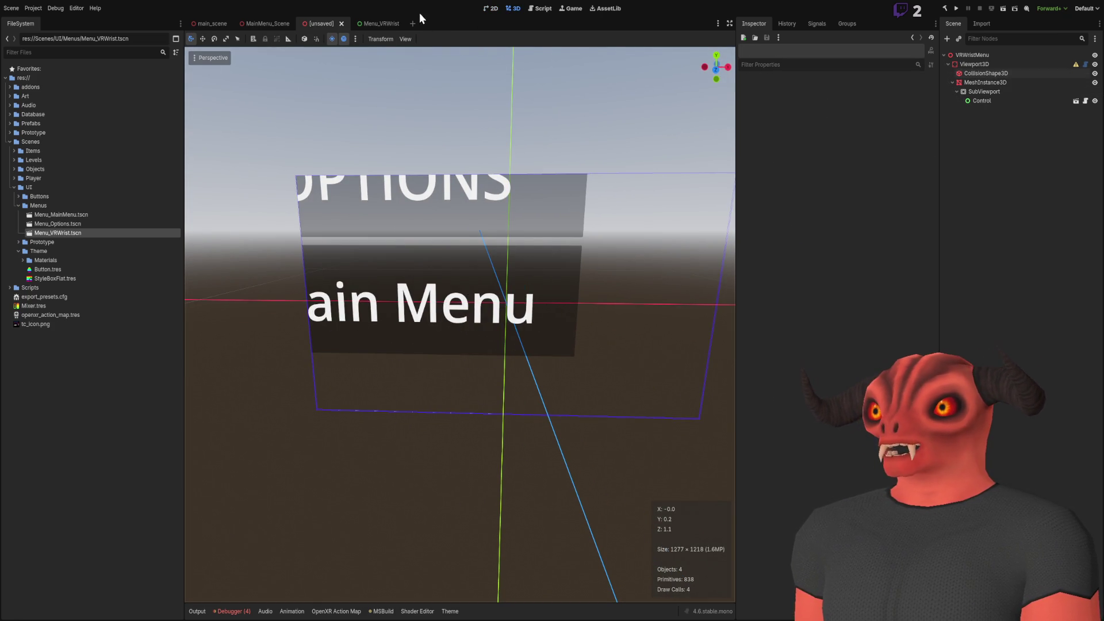
click(1076, 100)
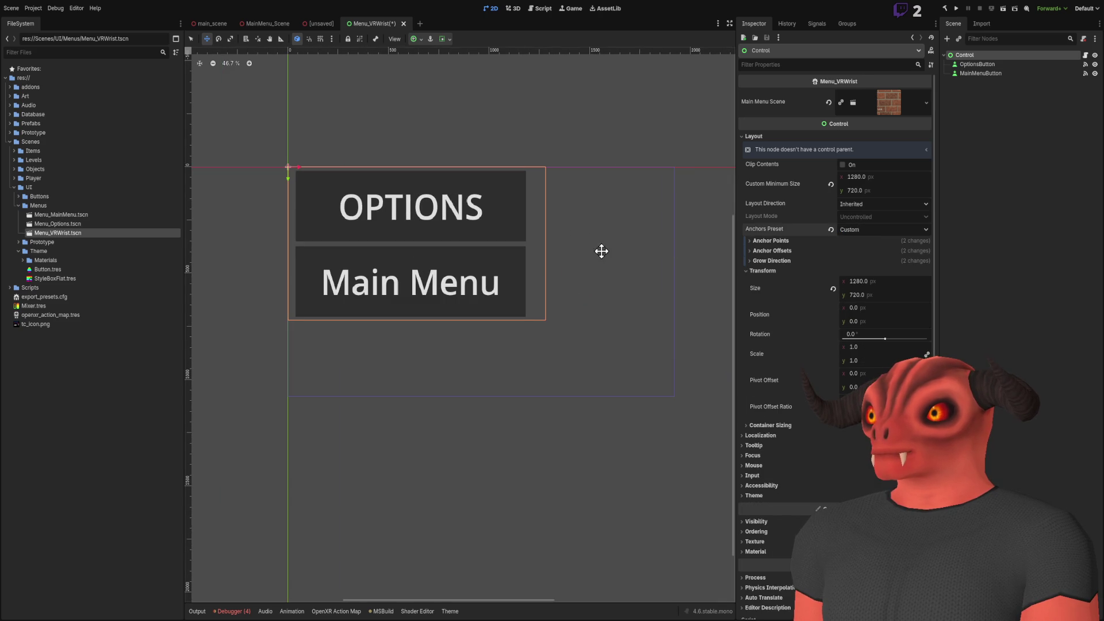
Reset the Control's right and bottom anchor offsets and horizontal grow direction, then save
click(757, 241)
click(765, 302)
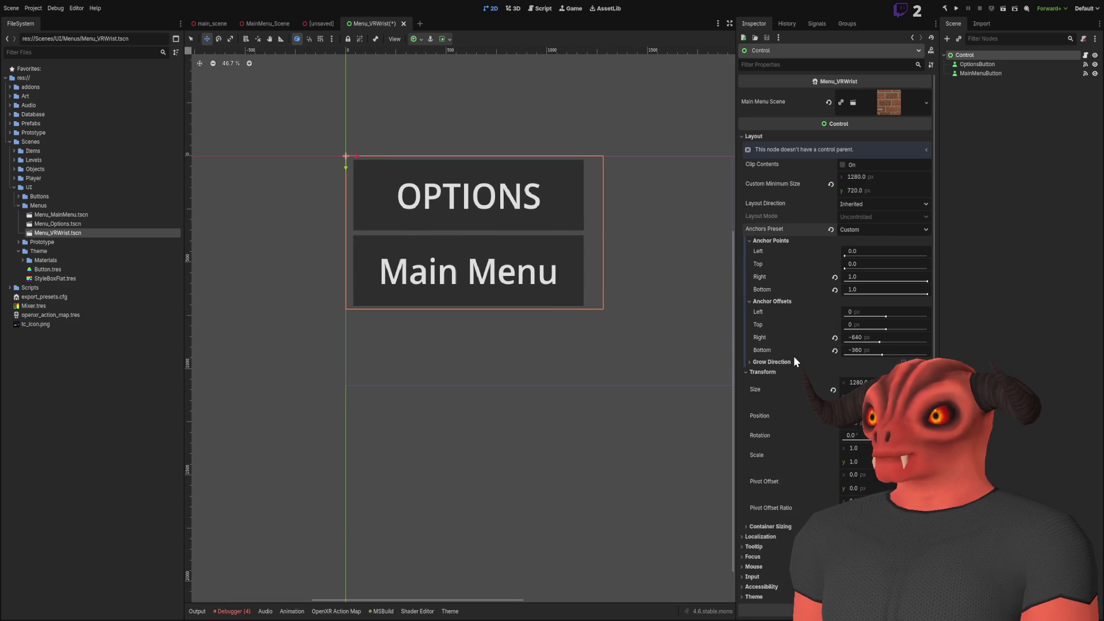
click(834, 338)
click(834, 350)
scroll(525, 237, down, 2)
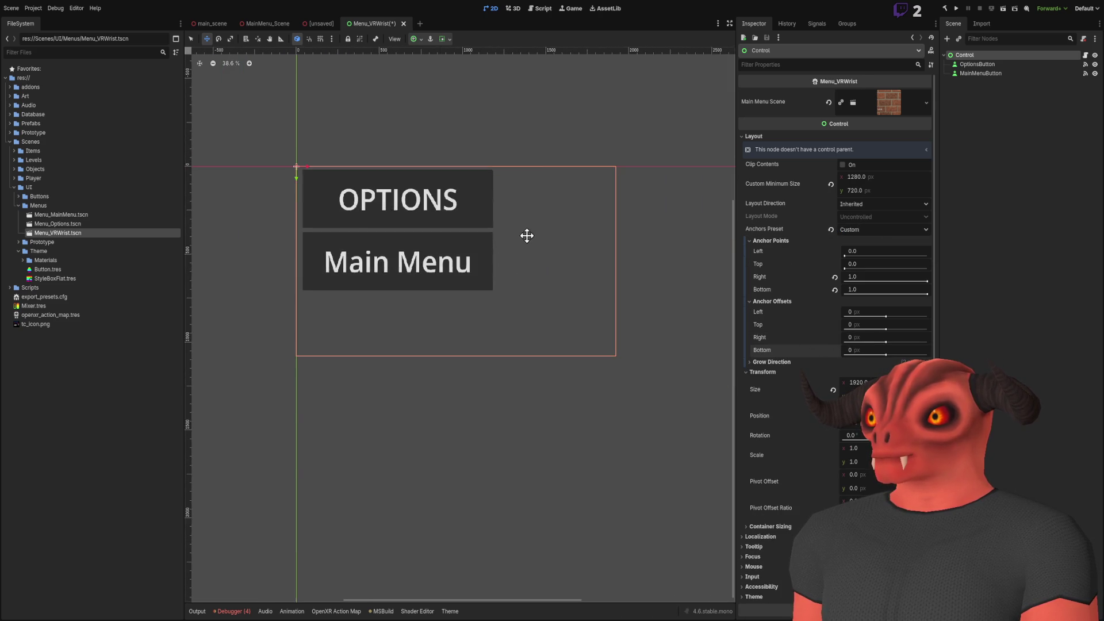
scroll(515, 240, up, 3)
drag(515, 239, 591, 249)
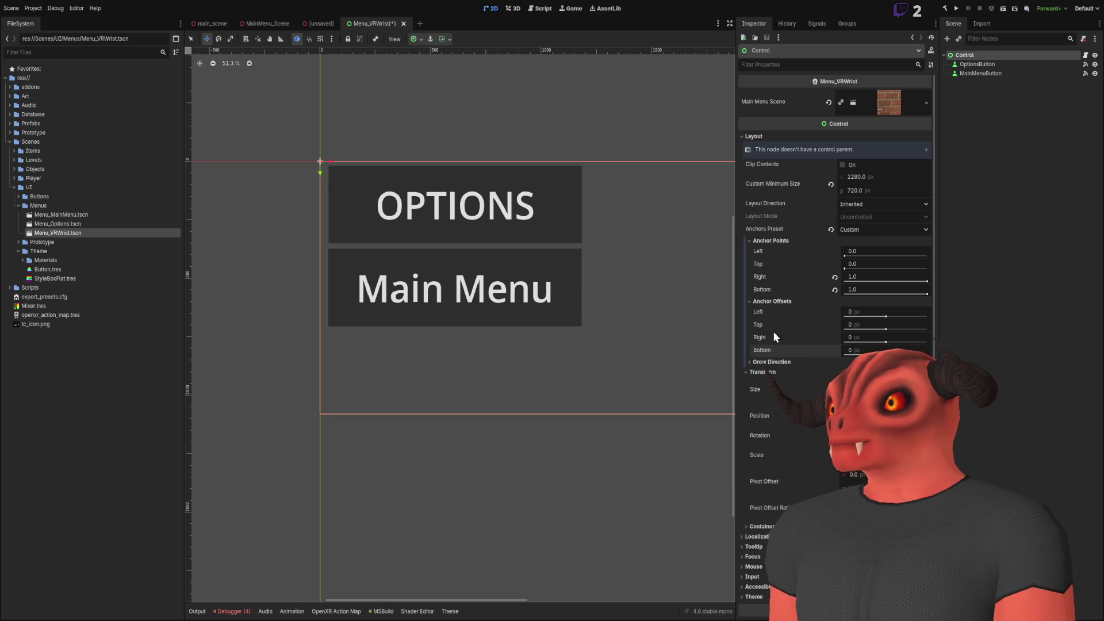
drag(513, 268, 525, 257)
click(767, 361)
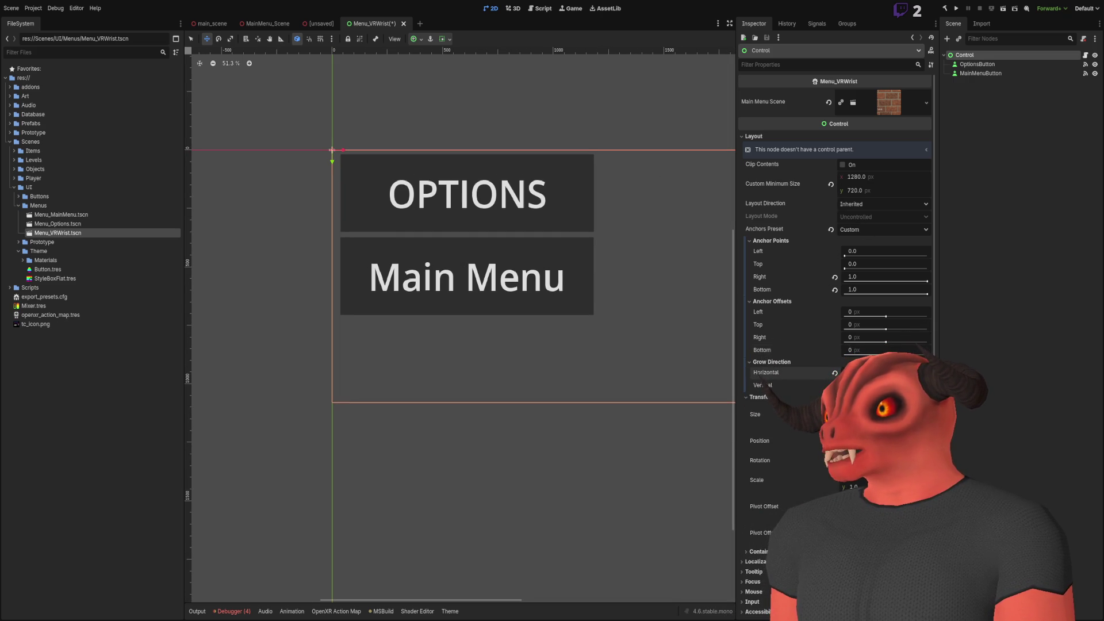
click(834, 372)
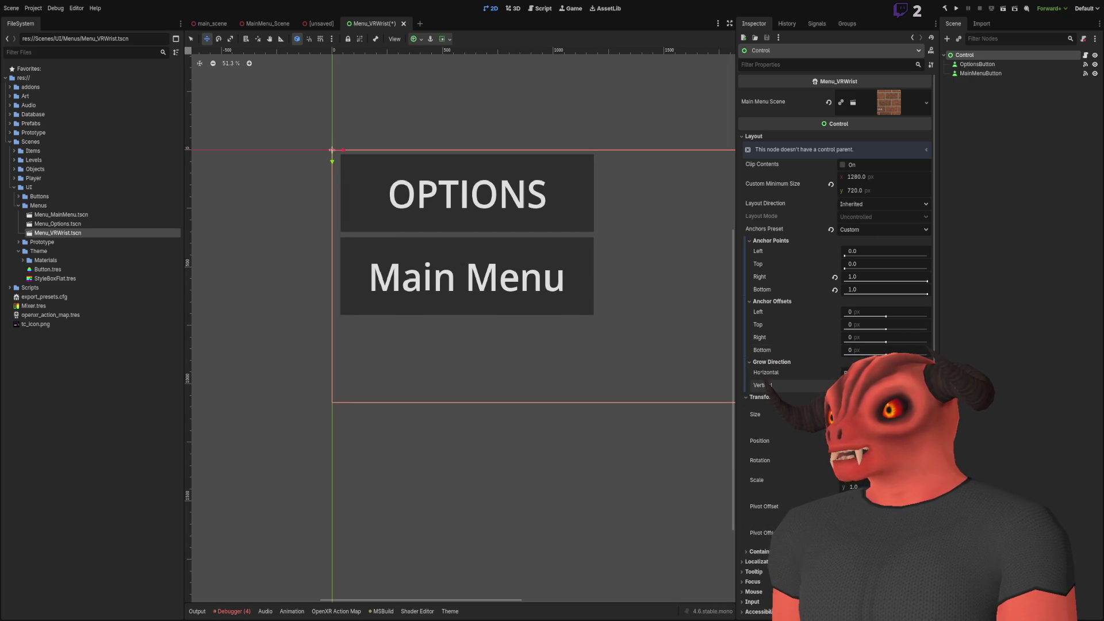
drag(450, 142, 453, 165)
key(ctrl+s)
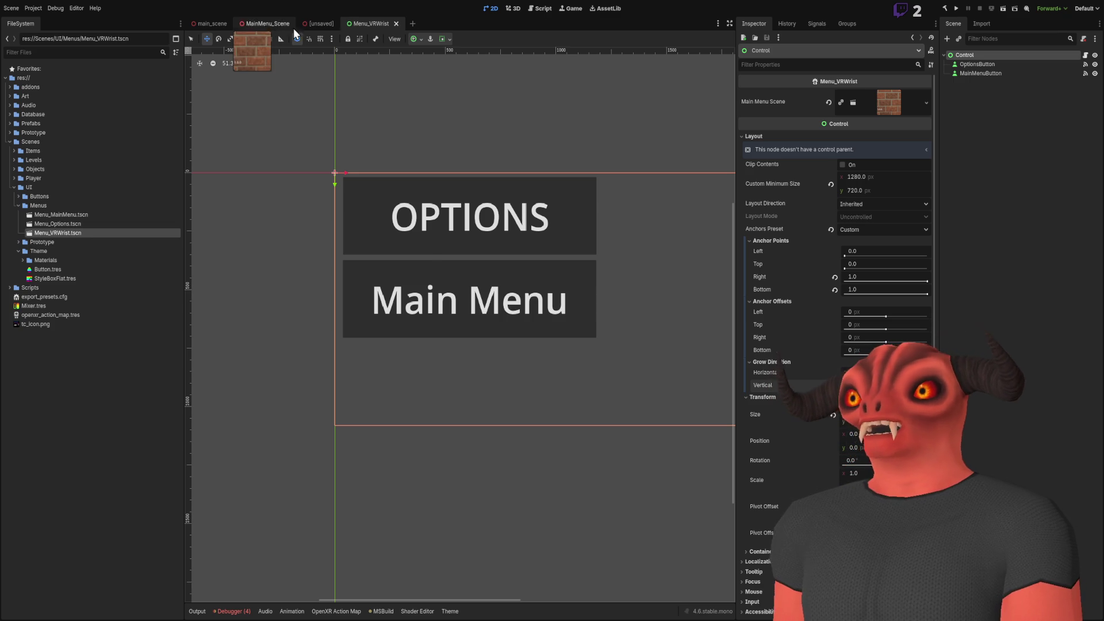
Set the Control's right anchor offset to -640 and view the 3D wrist menu panel
click(288, 24)
click(371, 23)
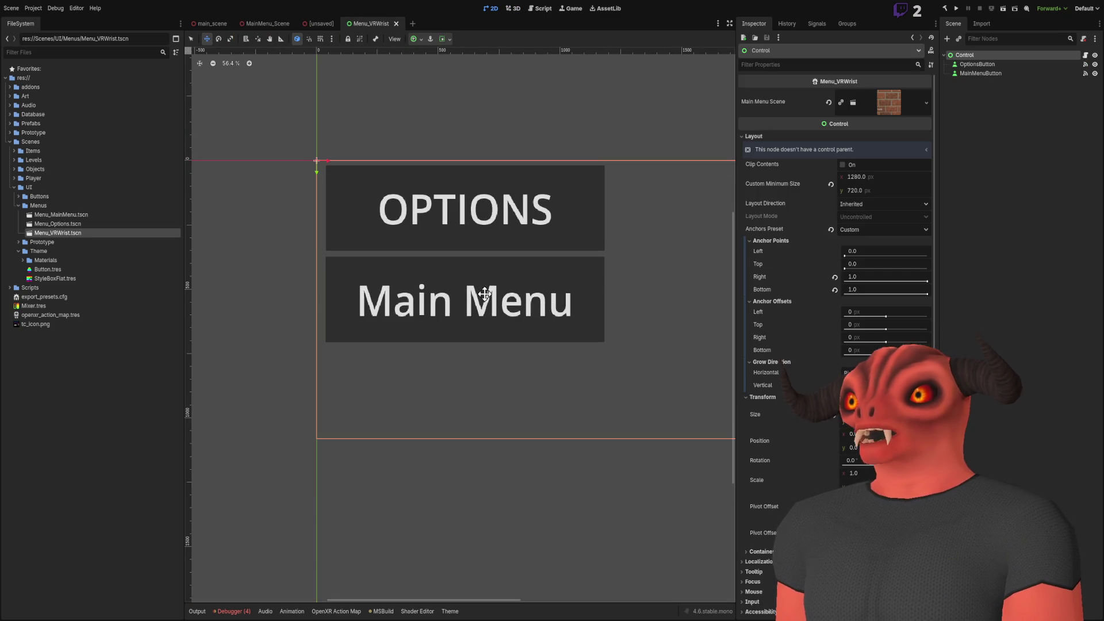
scroll(527, 264, down, 4)
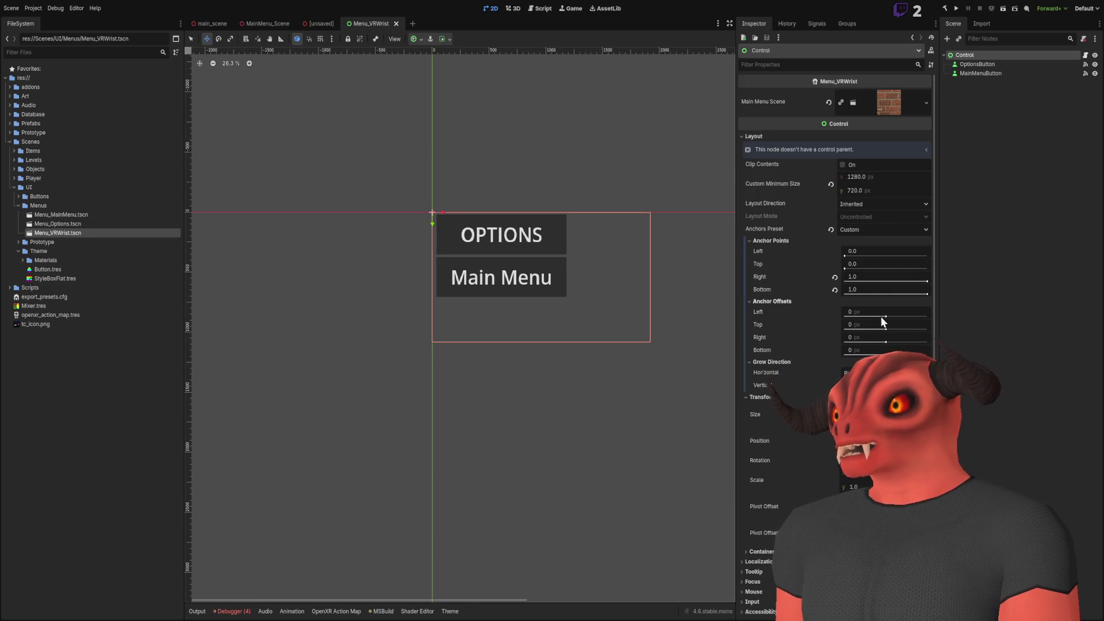
text(-640)
key(Return)
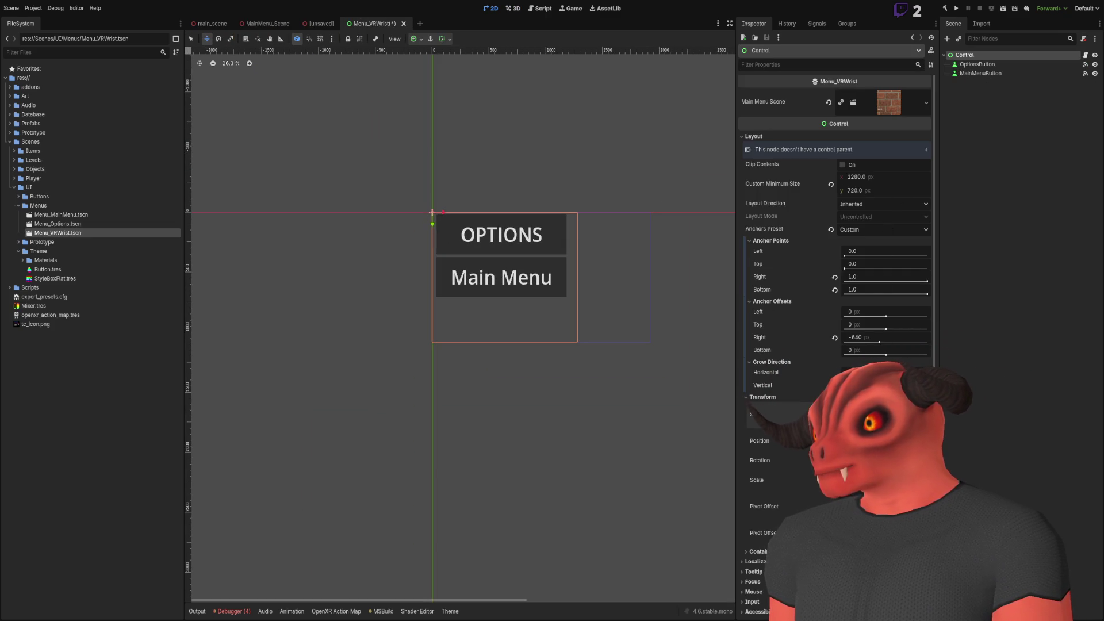
text(-360)
key(ctrl+z)
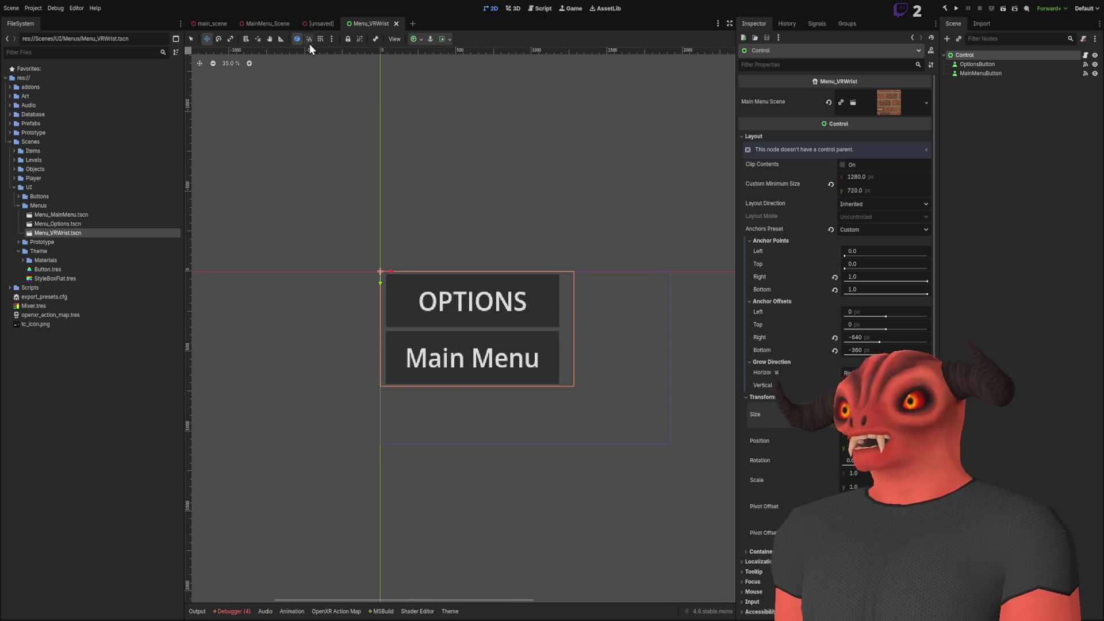
click(315, 25)
drag(566, 259, 370, 192)
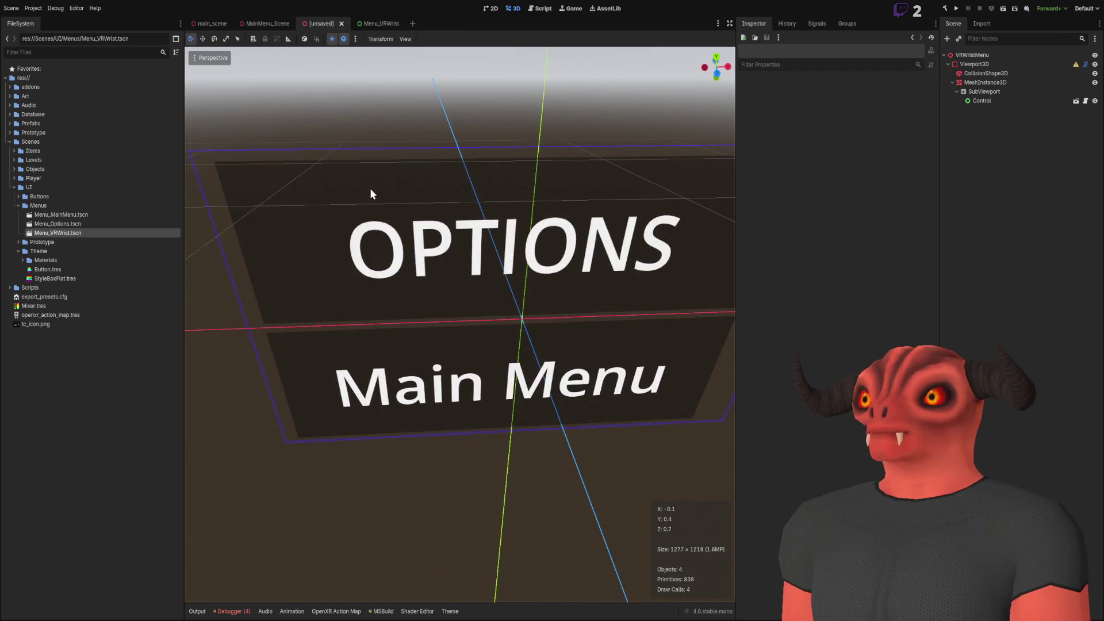
Select the VRWristMenu root, zoom in on the panel, and save the scene as VR_WristMenu
click(983, 101)
click(986, 113)
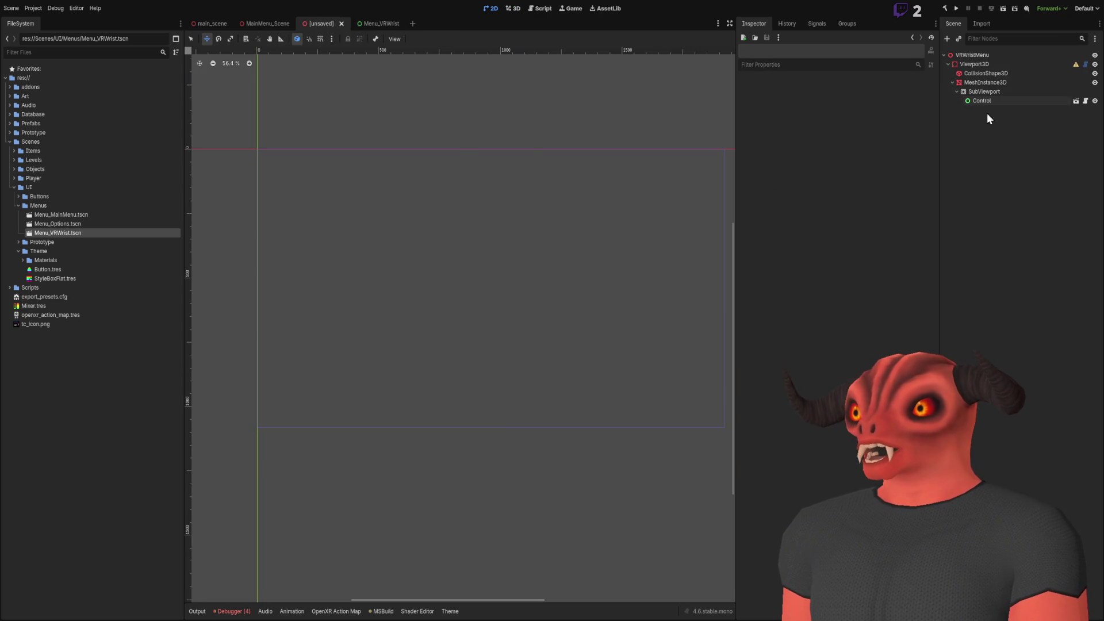
click(976, 55)
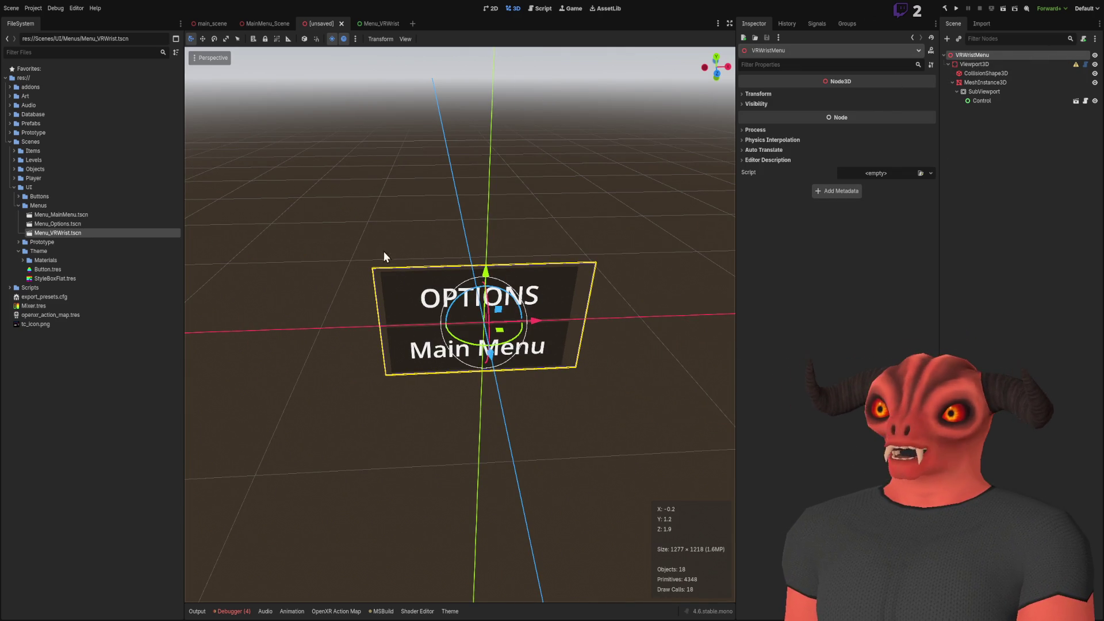
scroll(515, 385, up, 4)
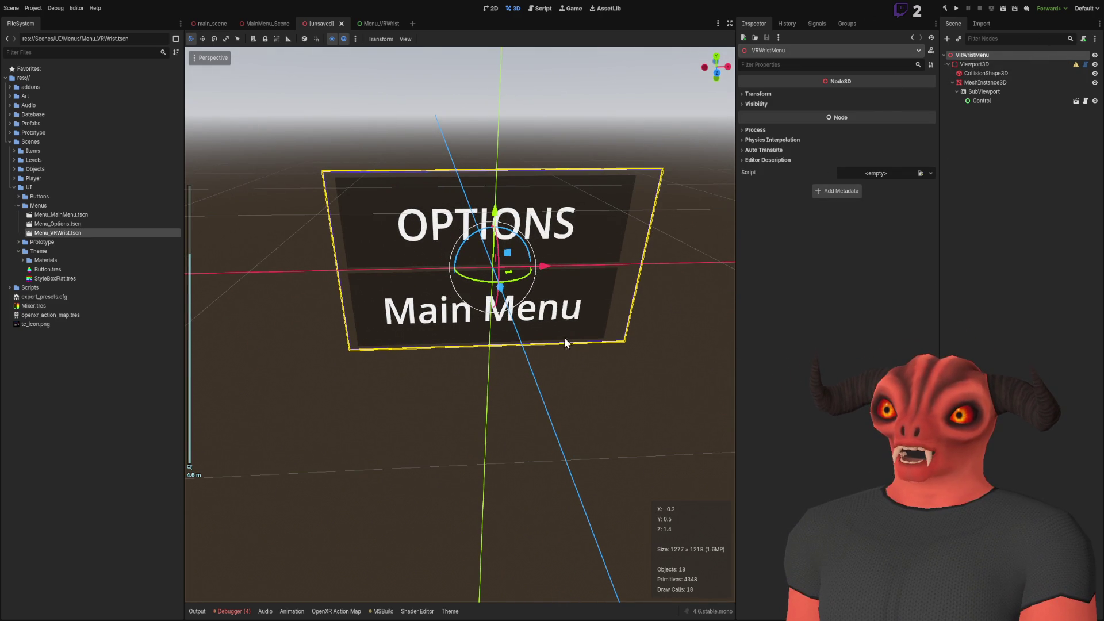
click(983, 219)
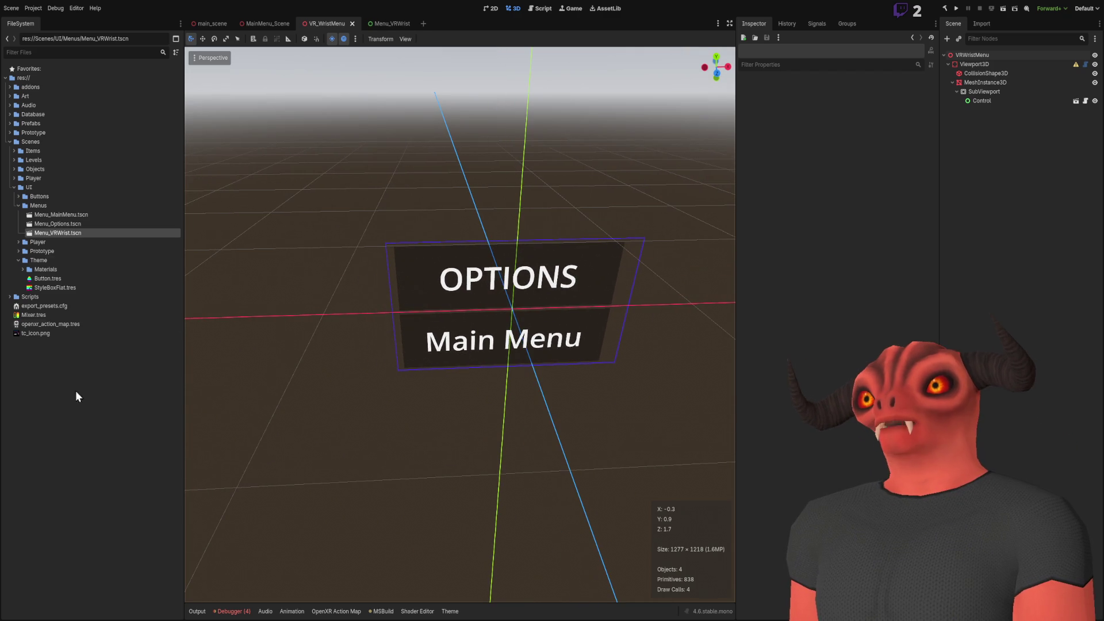
Expand Scripts > UI and Scripts > Player in FileSystem and open Player_Hand.cs in Visual Studio
click(75, 391)
click(10, 297)
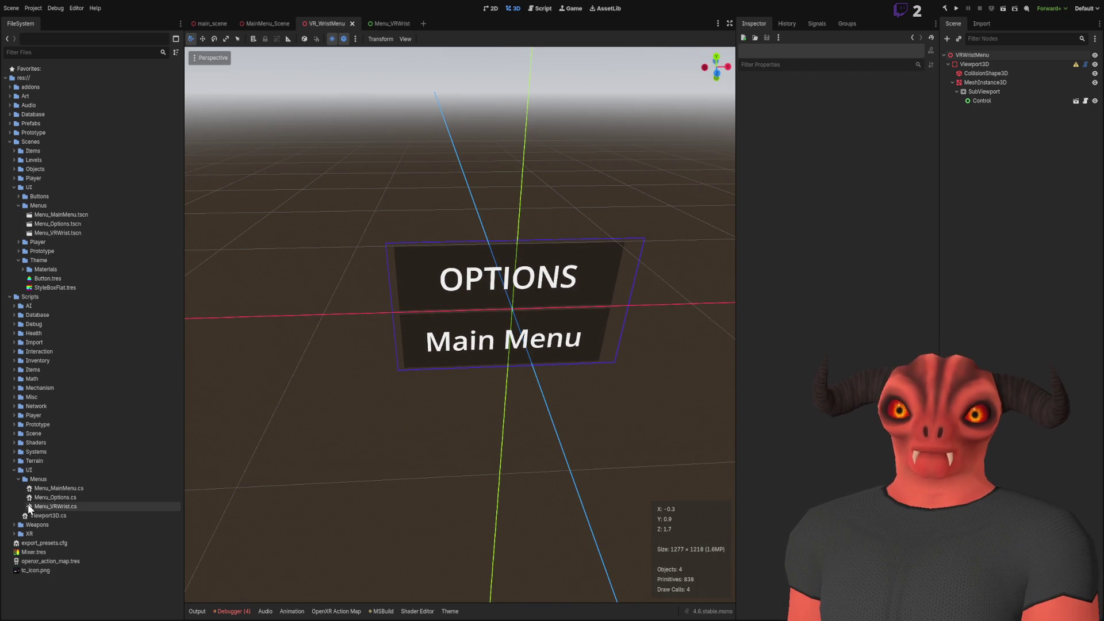
click(18, 480)
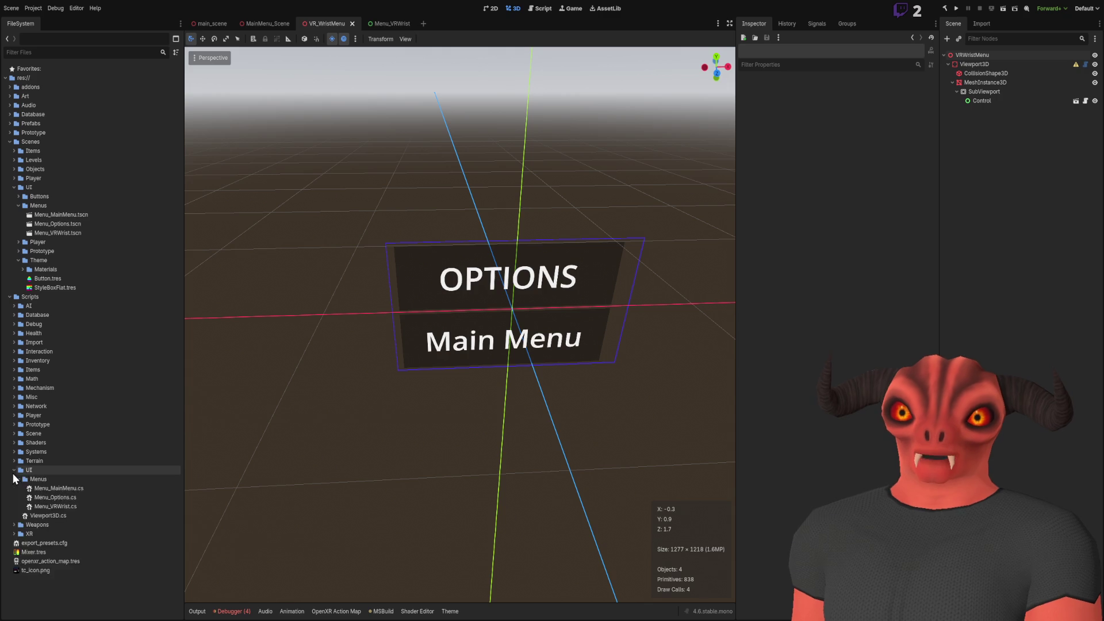
click(13, 473)
click(13, 471)
click(14, 415)
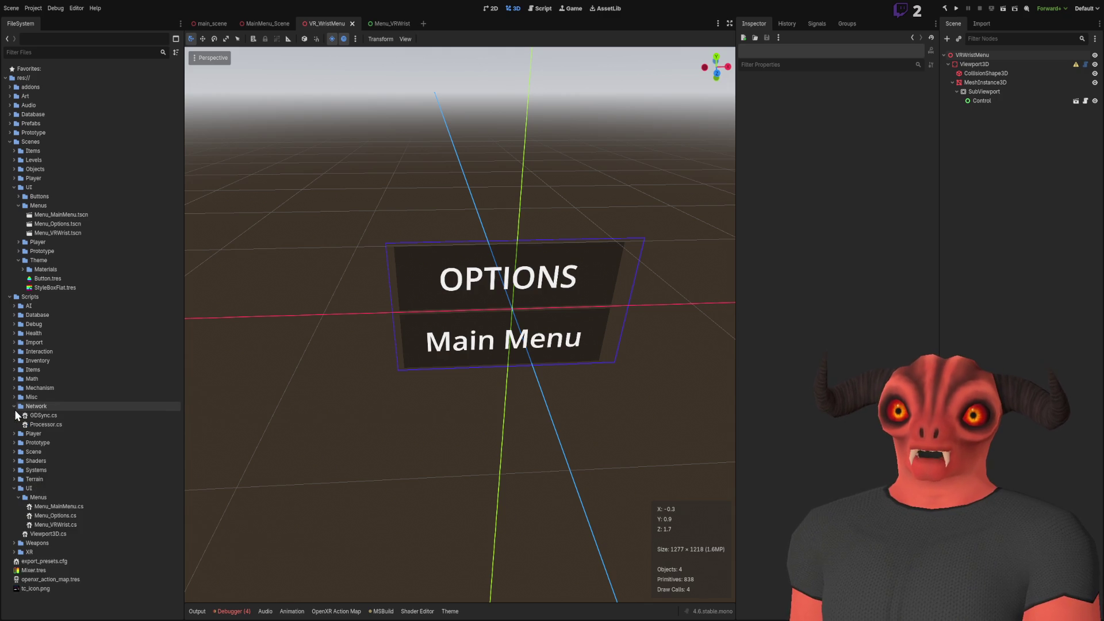
double_click(41, 469)
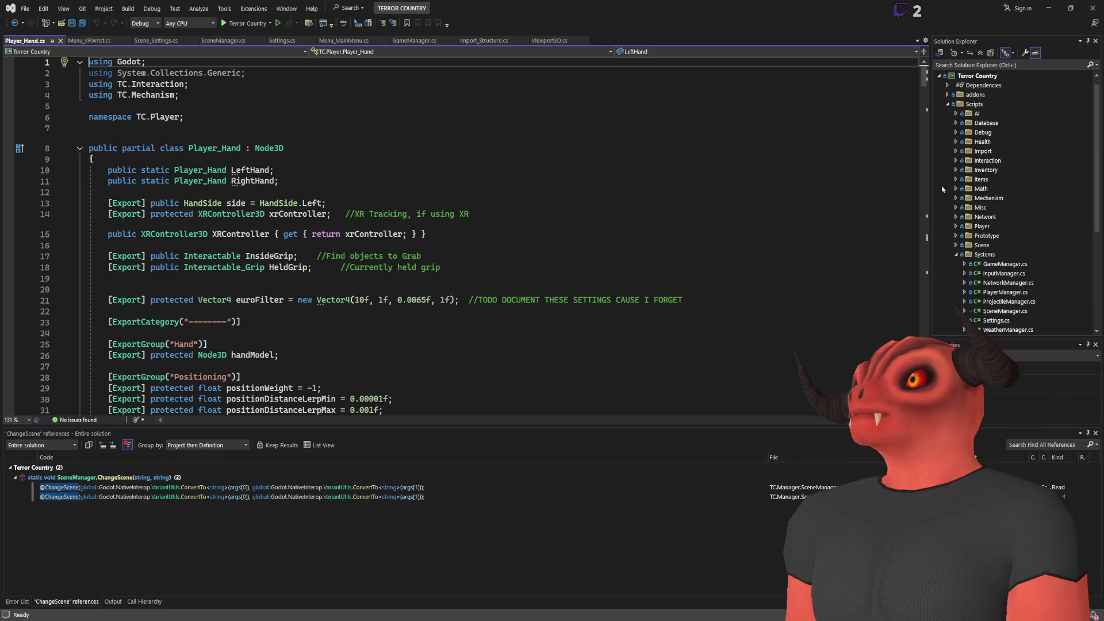
click(261, 170)
click(393, 171)
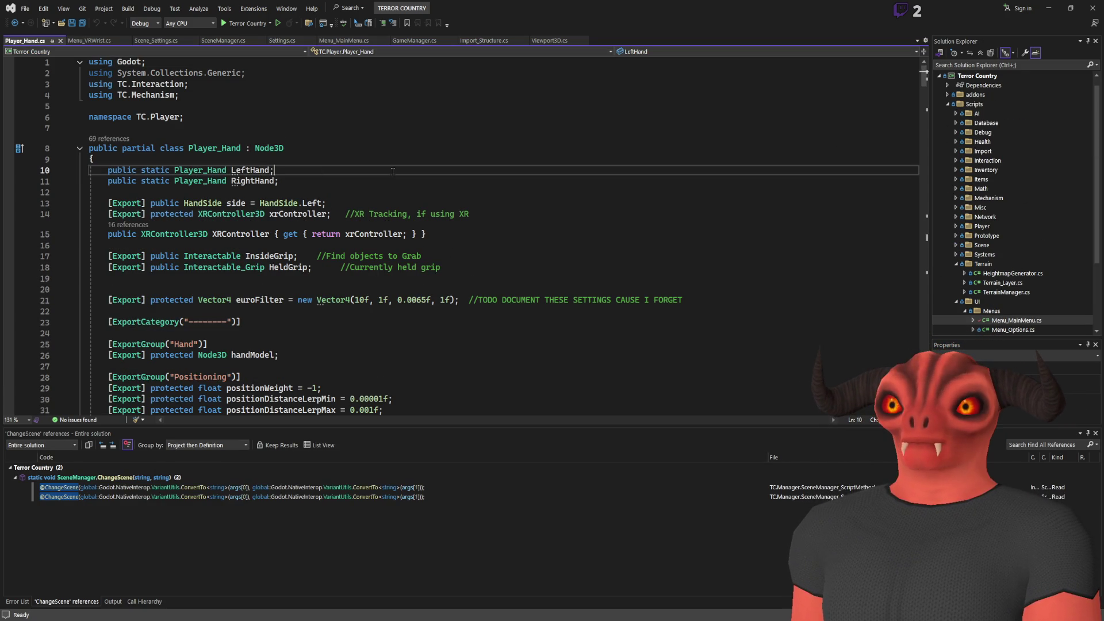
scroll(380, 168, down, 6)
scroll(377, 168, up, 4)
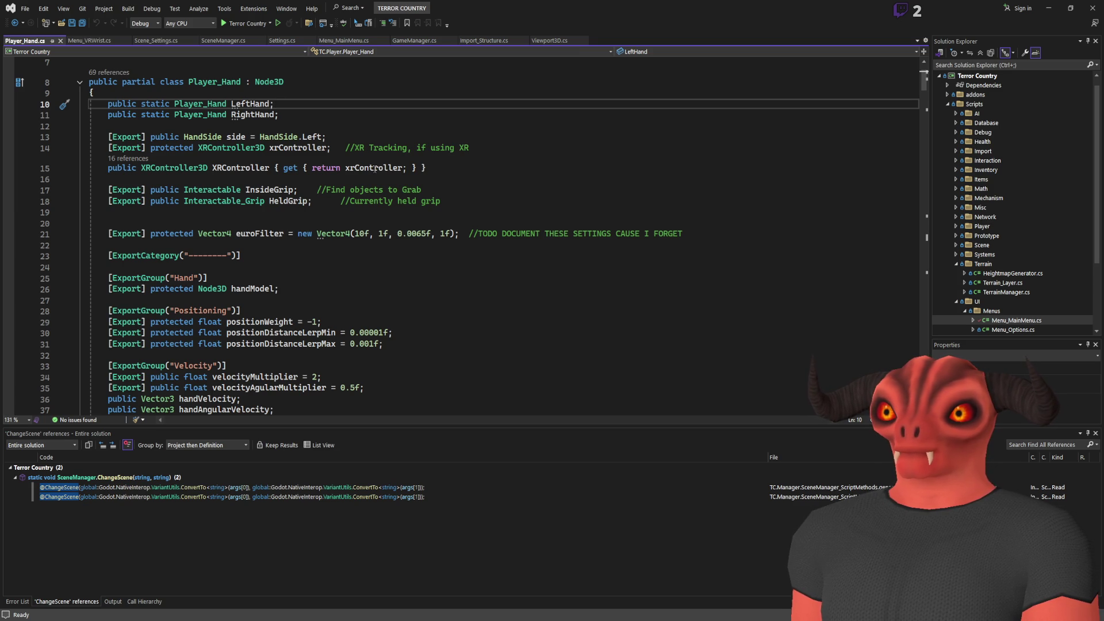
scroll(375, 167, up, 2)
scroll(373, 170, down, 4)
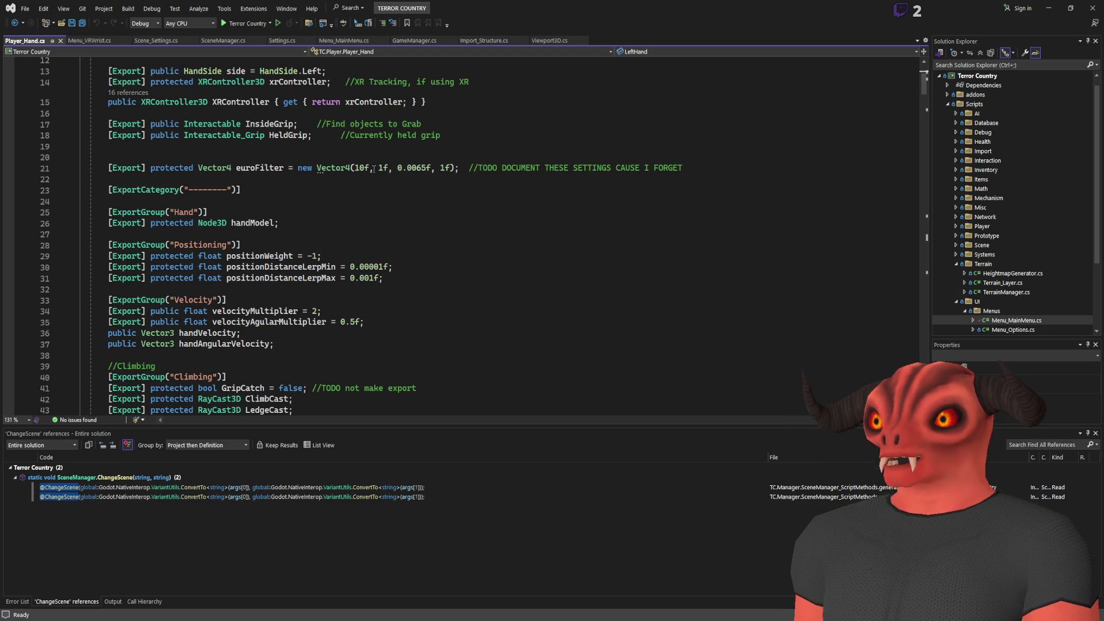
scroll(373, 169, up, 4)
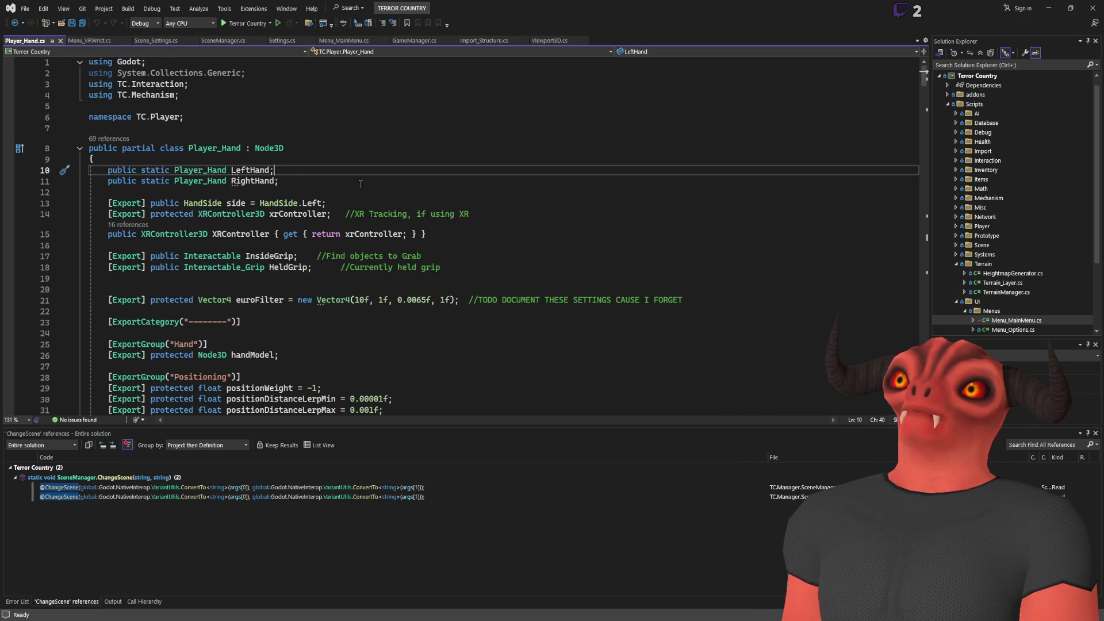
scroll(361, 183, down, 15)
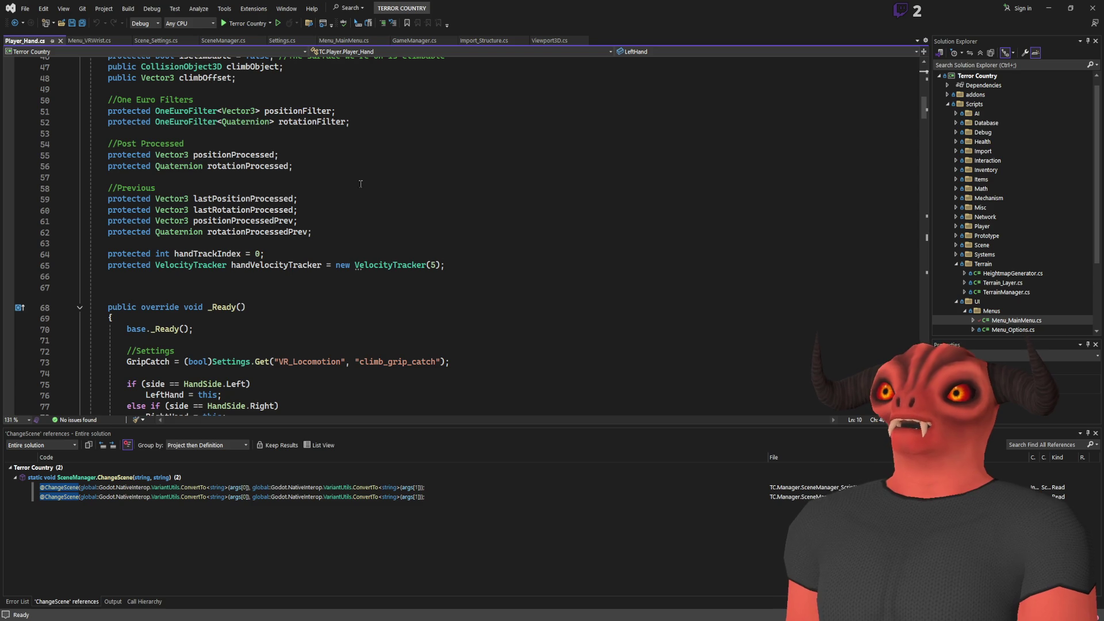
scroll(360, 184, up, 15)
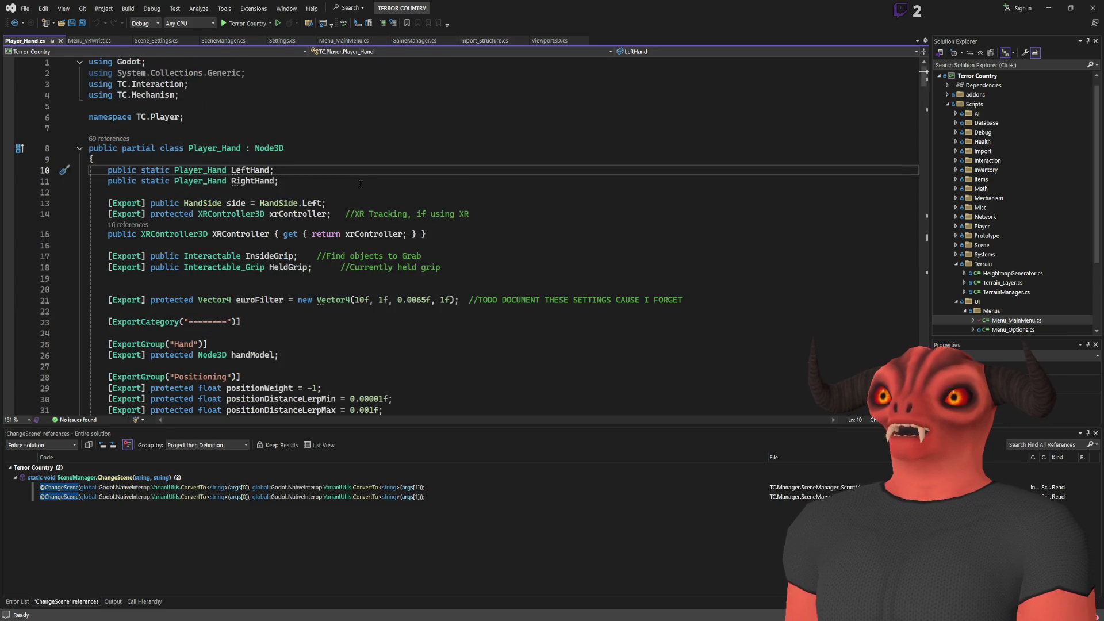
scroll(360, 184, down, 15)
scroll(364, 180, up, 8)
scroll(363, 180, up, 5)
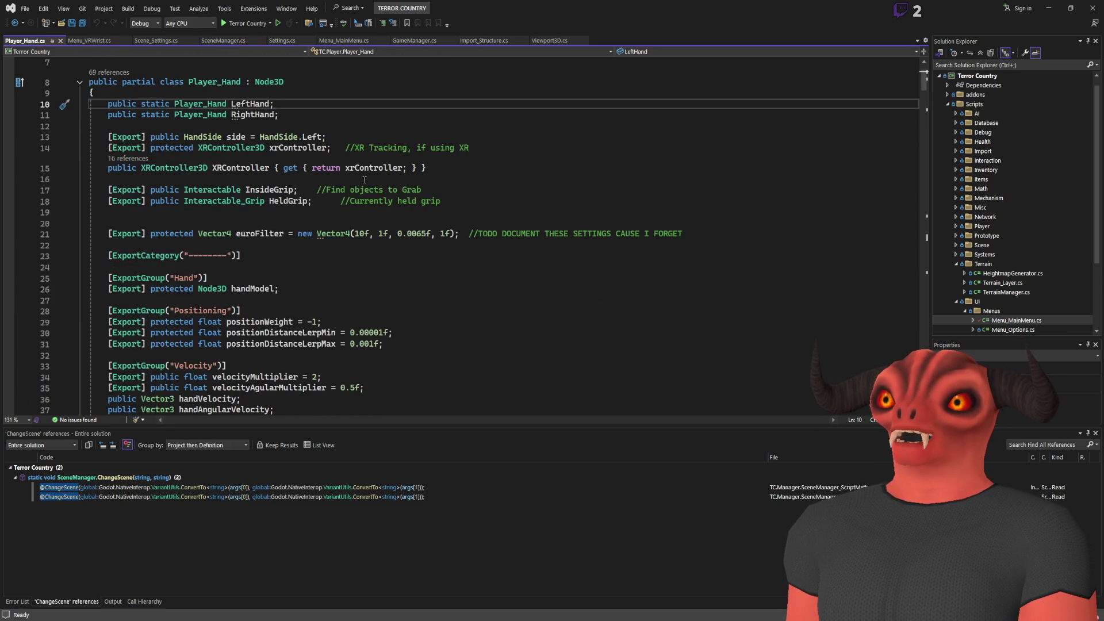
scroll(364, 180, down, 8)
scroll(364, 180, up, 6)
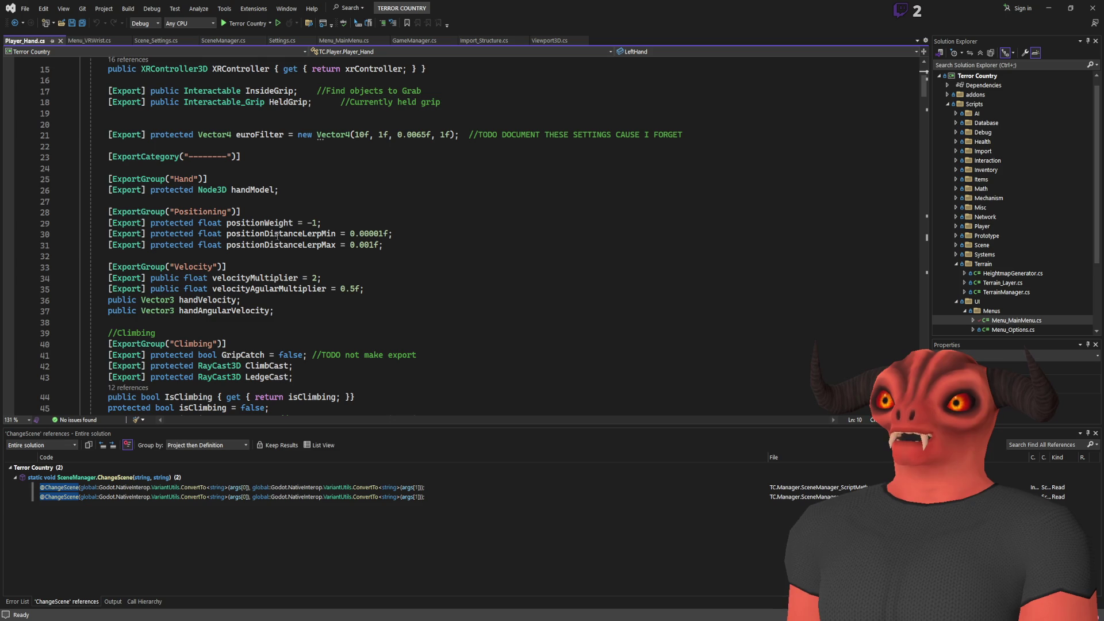
scroll(277, 236, up, 2)
Declare an exported protected Node3D wristMenu field below handModel and save the script
click(322, 254)
key(Return)
text([Export] protected)
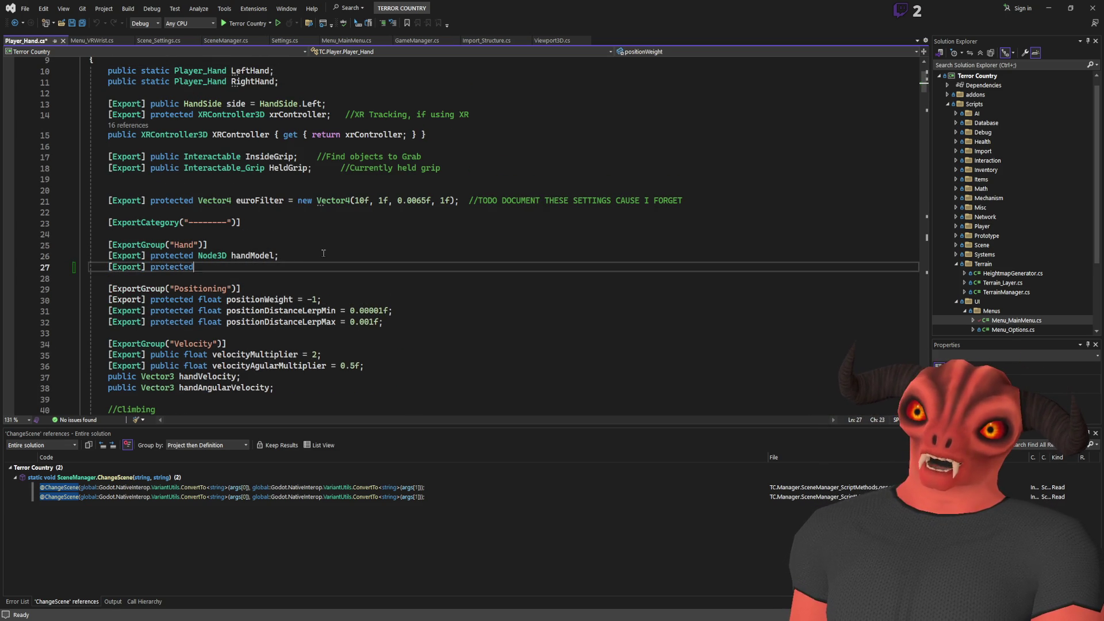
text( Node3D wristMenu;)
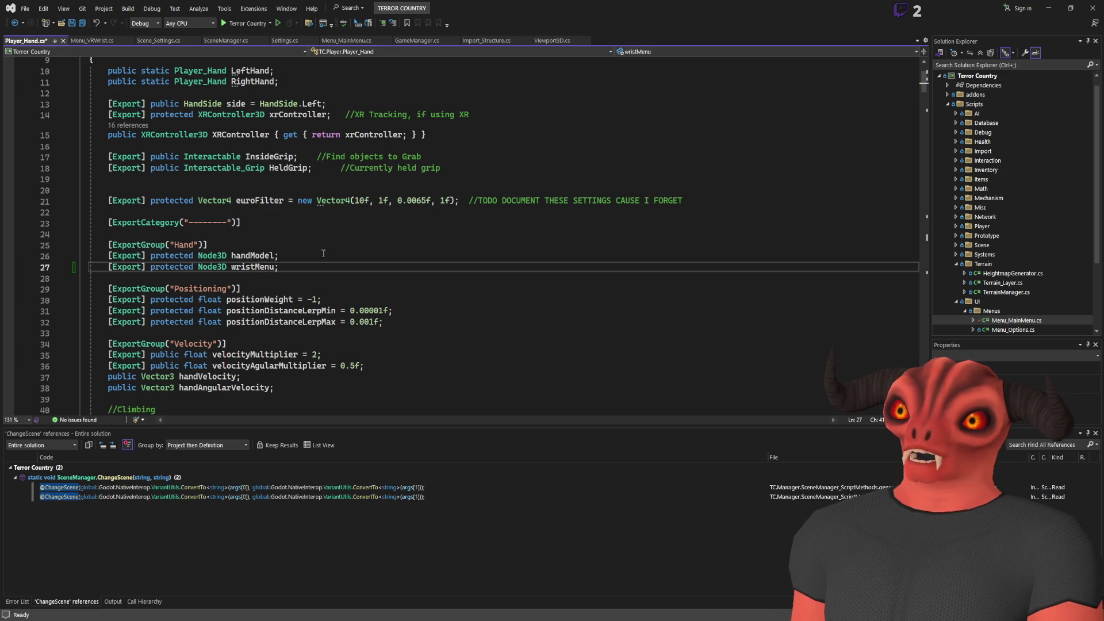
key(ctrl+s)
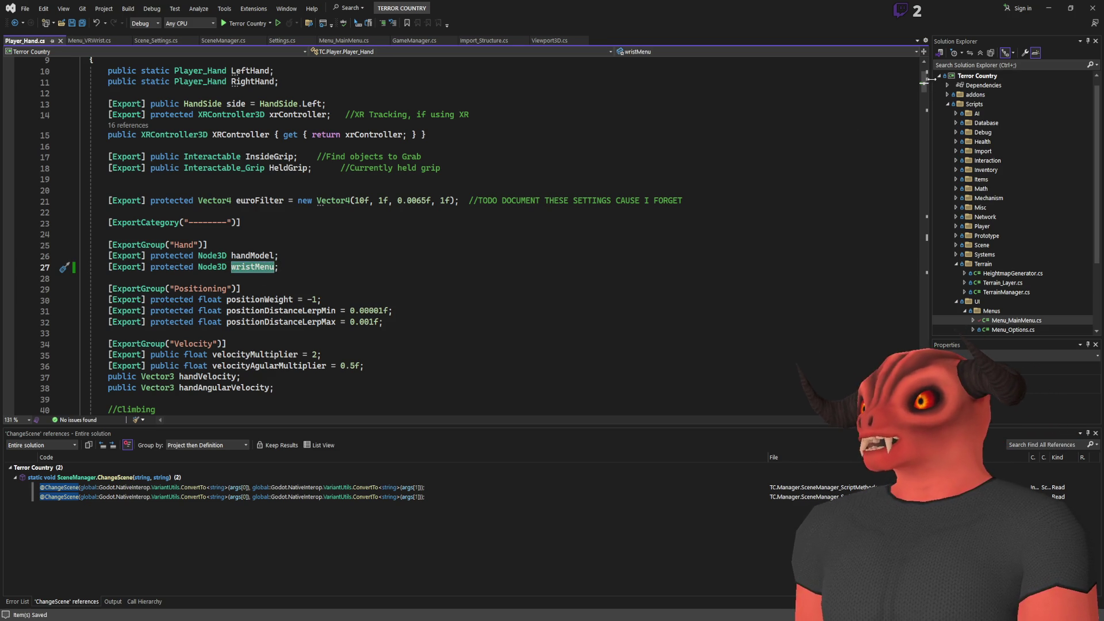
Scroll to the _Process(double delta) method around line 86
scroll(466, 205, down, 8)
scroll(467, 206, down, 15)
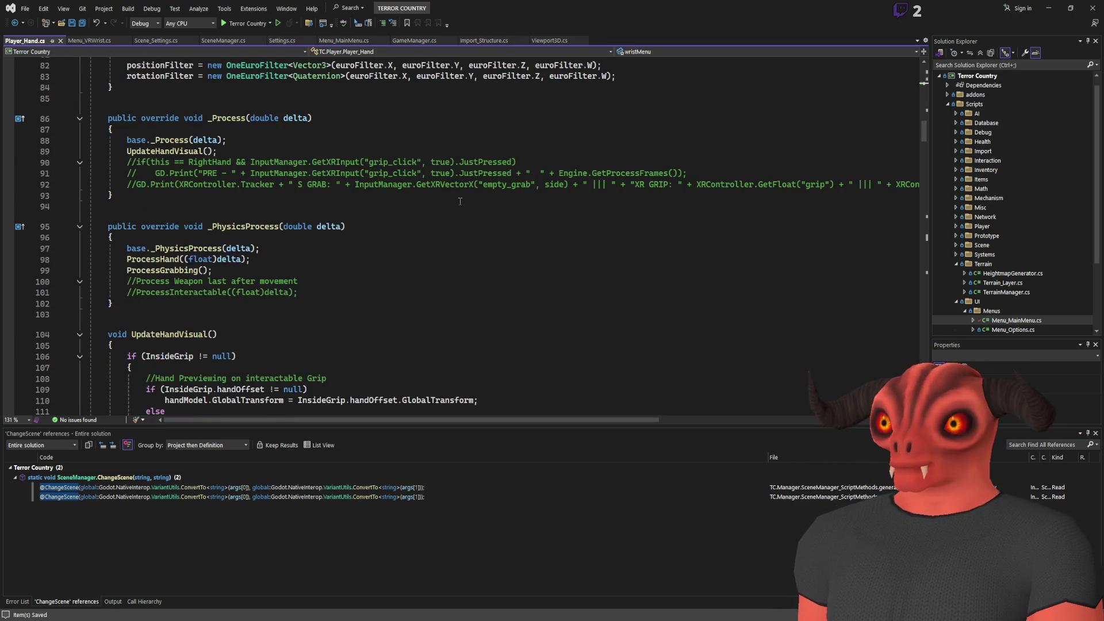
scroll(460, 202, down, 5)
scroll(456, 204, up, 6)
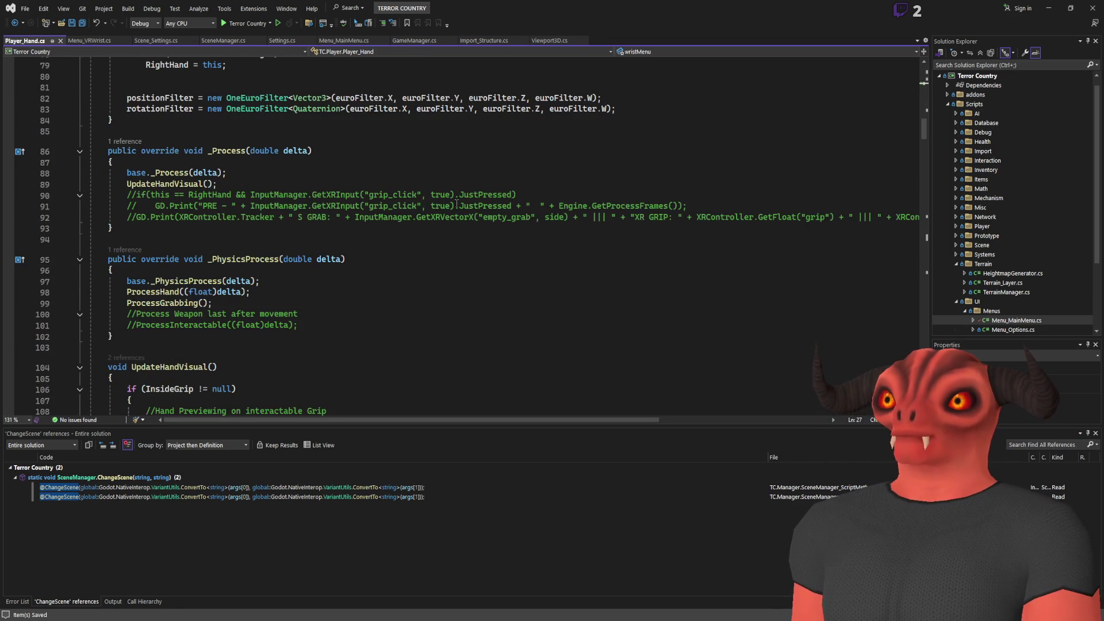
Add a wristMenu.LookAt(); call on a new line after UpdateHandVisual()
click(266, 180)
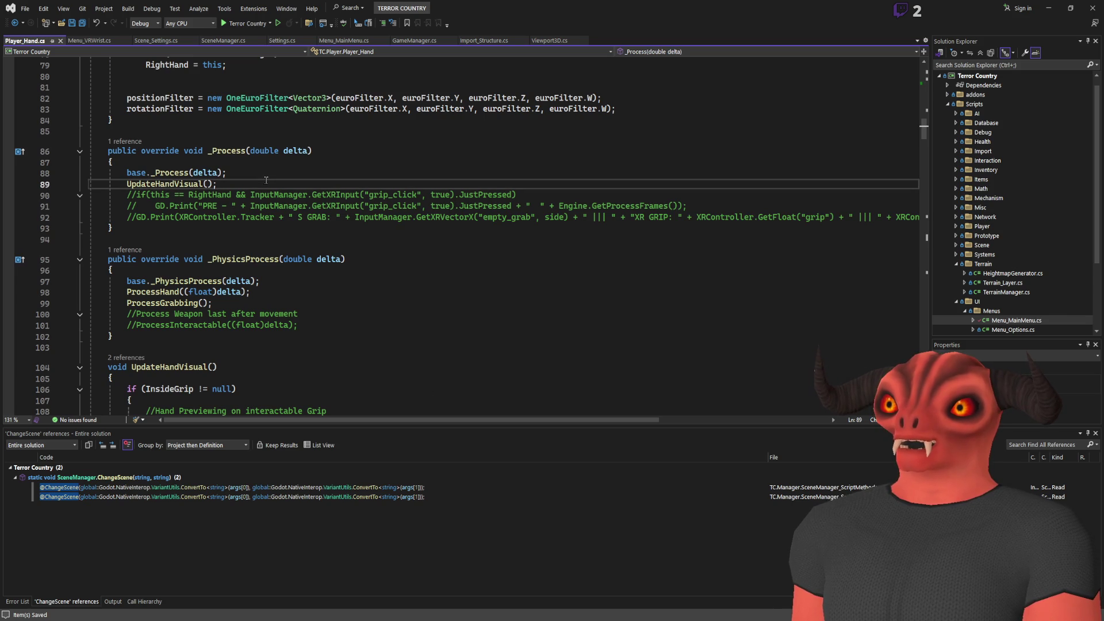
key(Return)
key(Return)
key(Up)
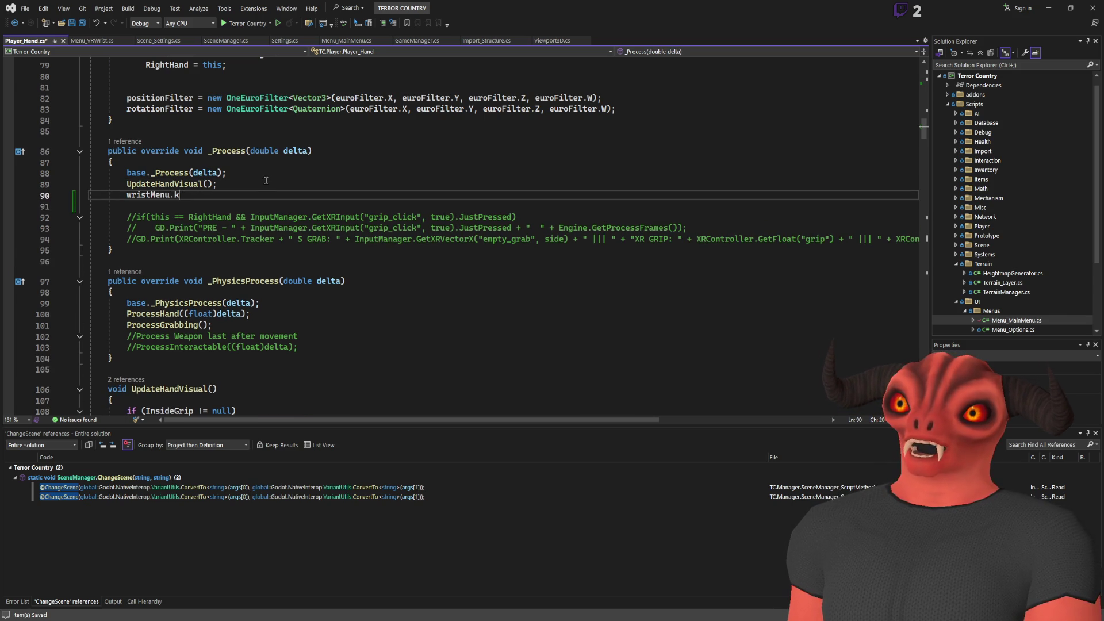
text(k)
key(Tab)
text(();)
key(Left)
key(Left)
key(Left)
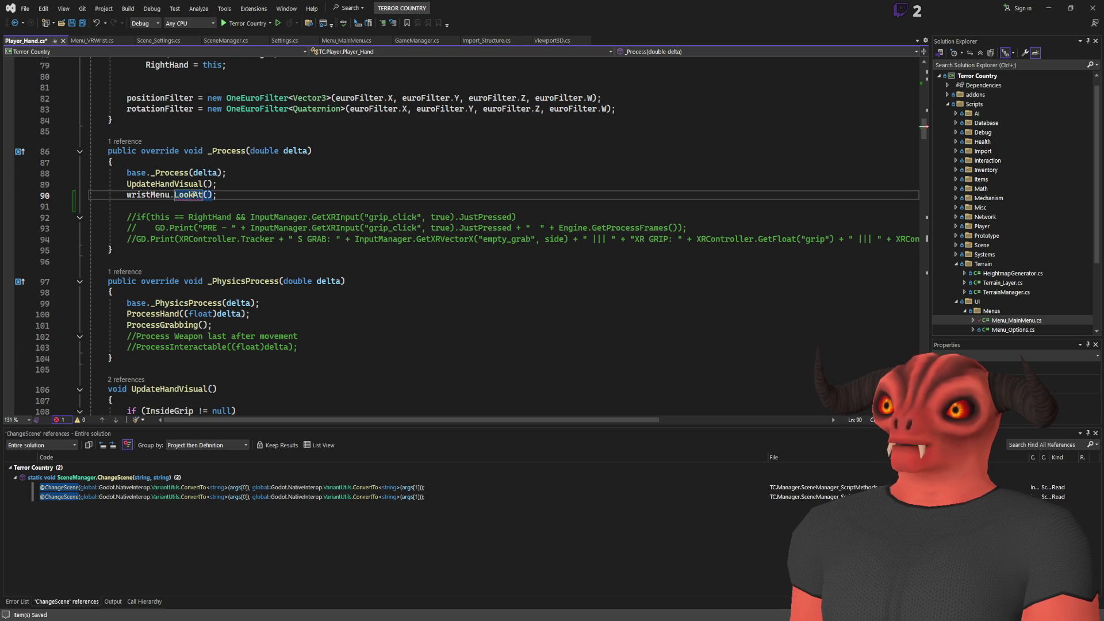
Try a Player_Base argument for LookAt, then delete it to leave the argument empty
scroll(337, 232, up, 3)
text(Player_Base.)
key(BackSpace)
key(BackSpace)
key(BackSpace)
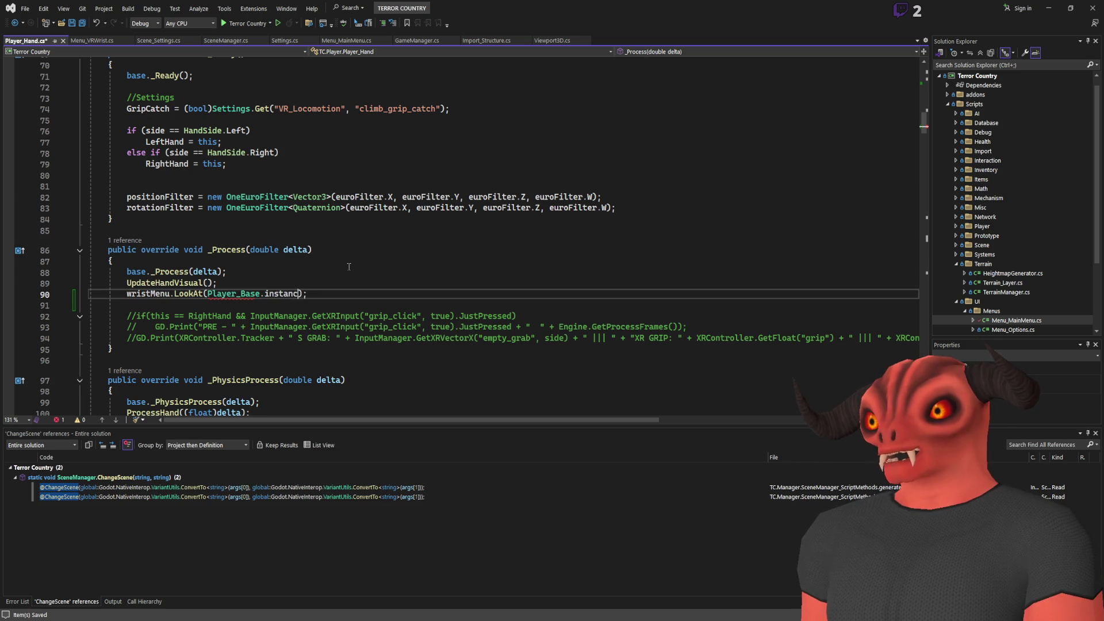
key(BackSpace)
key(BackSpace)
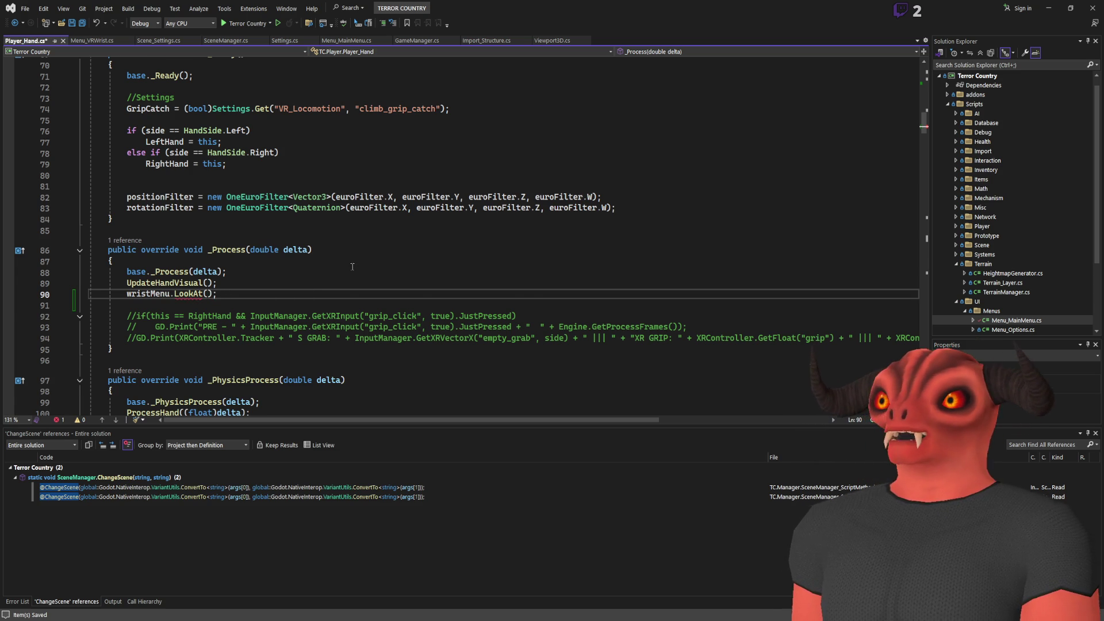
scroll(348, 253, up, 3)
scroll(348, 252, down, 3)
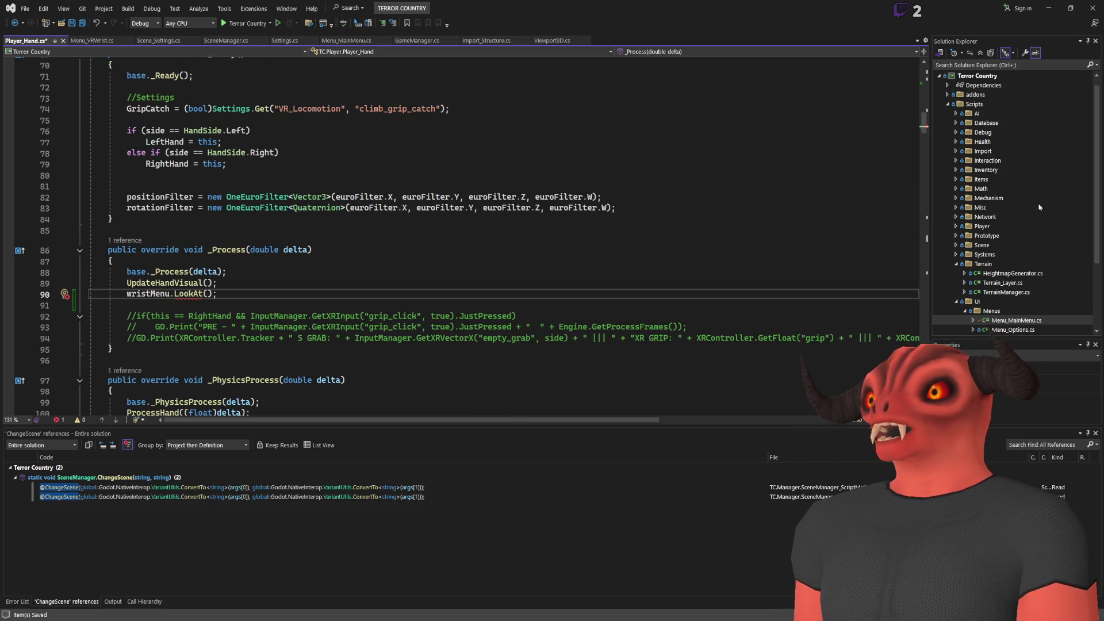
scroll(1021, 201, down, 3)
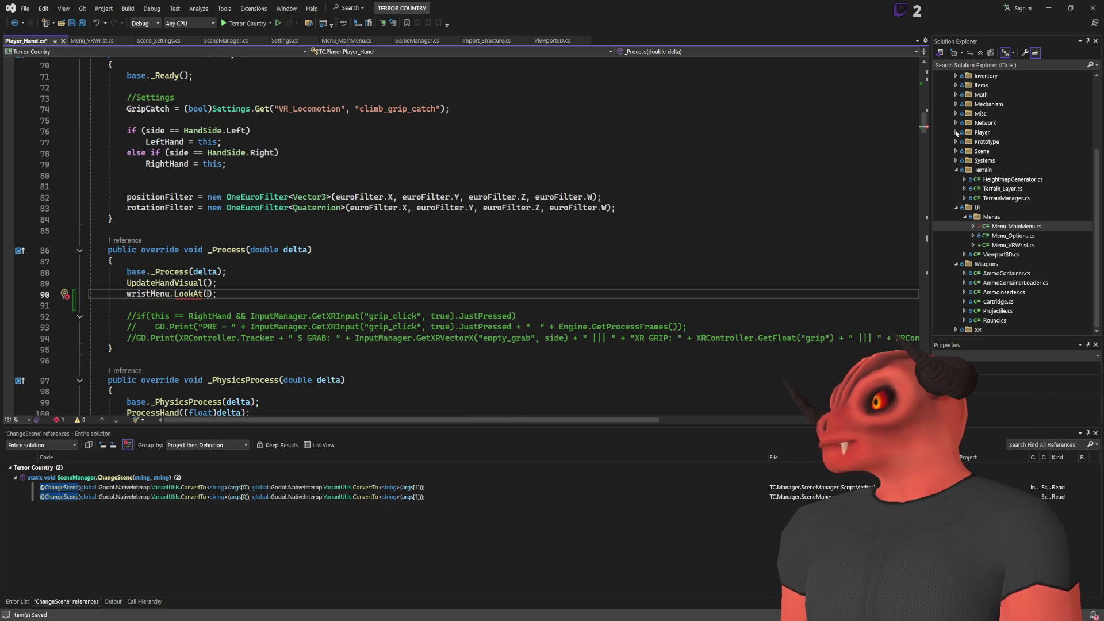
Open Player_Head.cs from Scripts > Player, then return to the Godot editor
click(955, 132)
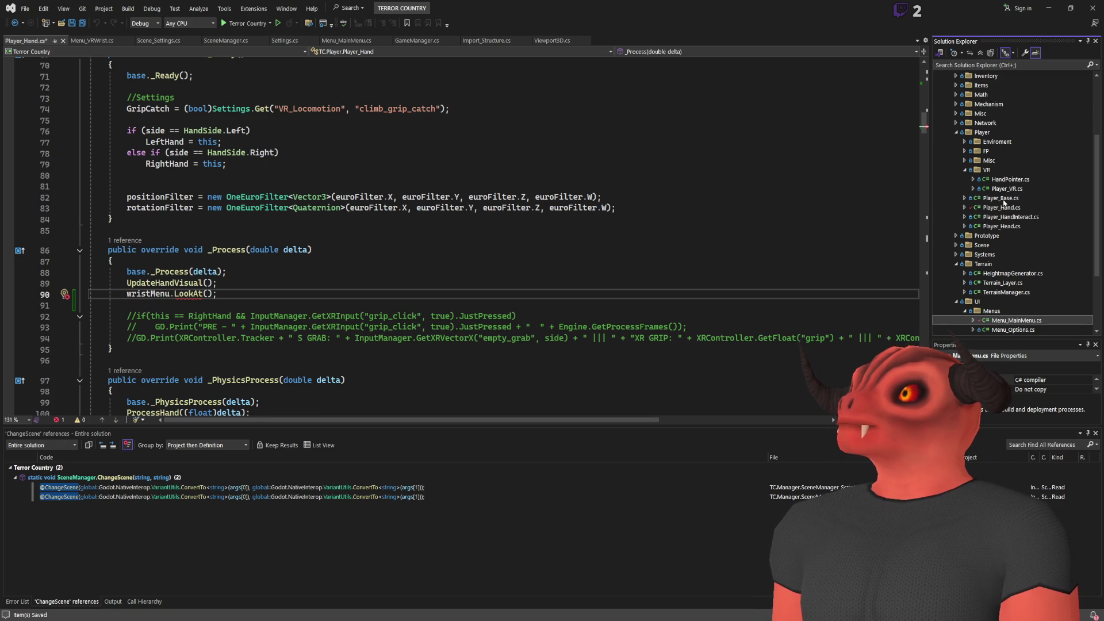
double_click(1004, 228)
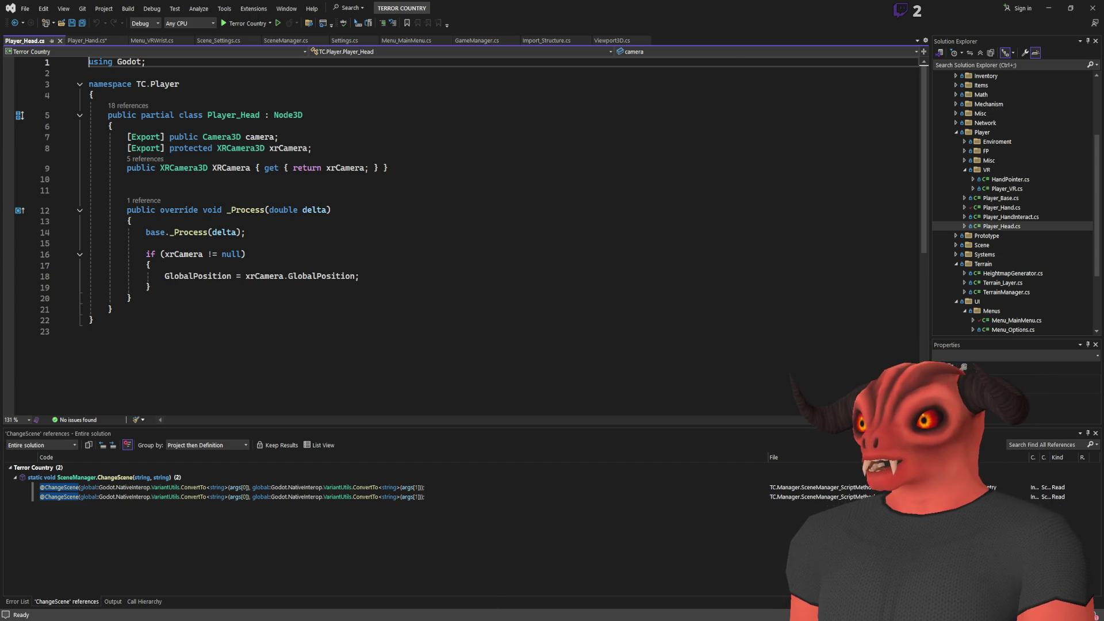
key(alt+Tab)
scroll(136, 253, down, 2)
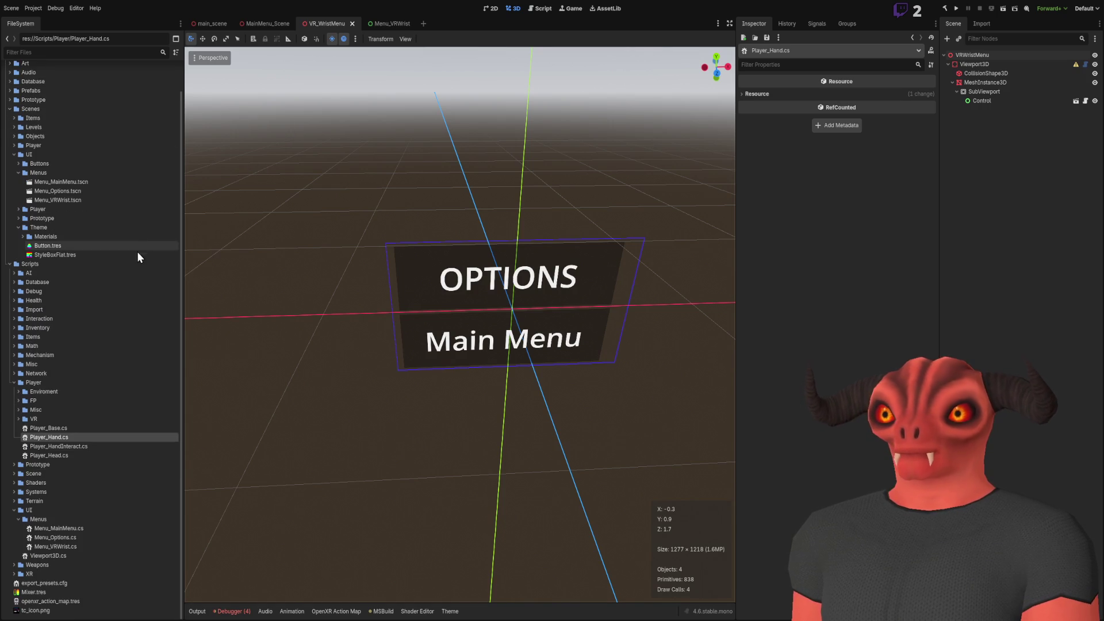
Expand Scenes > Player in FileSystem and open Player_VR.tscn
scroll(56, 285, up, 2)
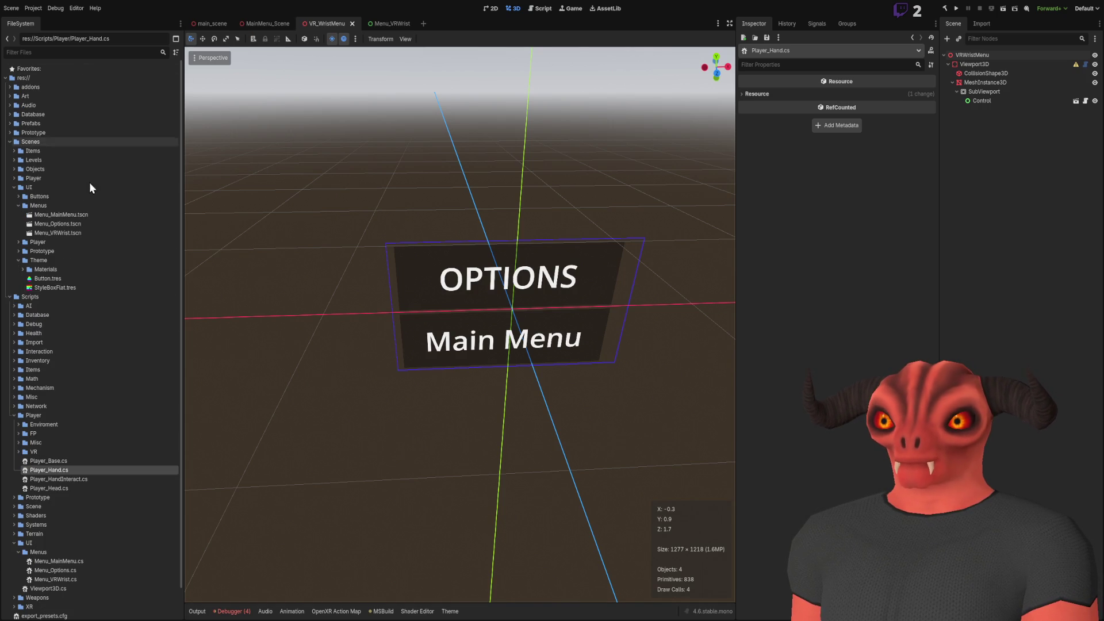
click(19, 242)
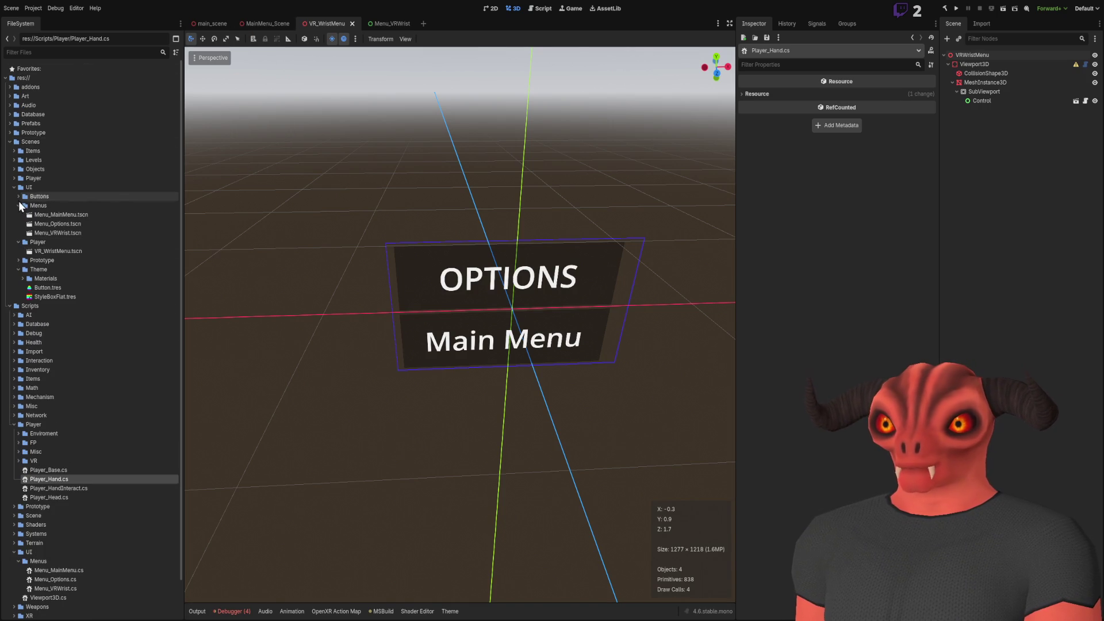
click(14, 178)
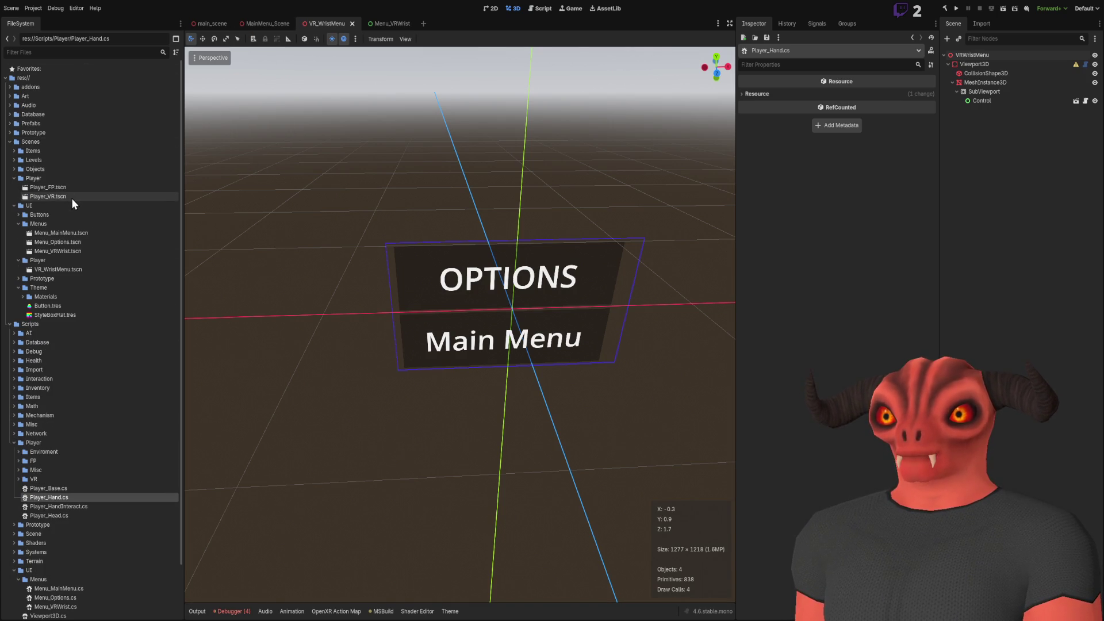
double_click(72, 197)
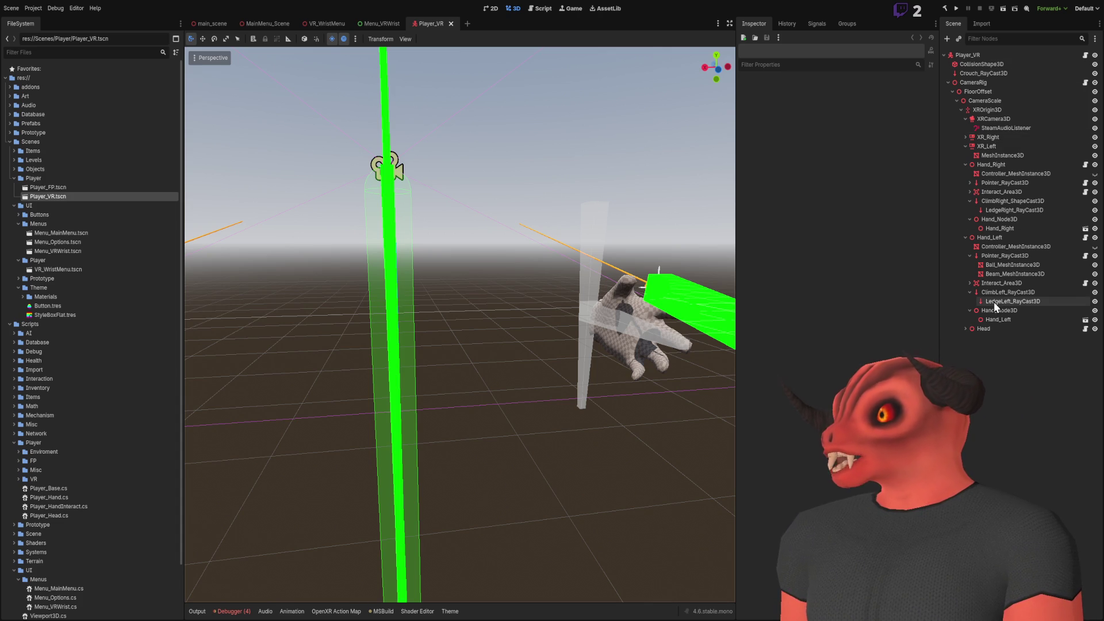
Collapse Hand_Right and Hand_Left, expand the Head node, and frame it in the viewport
click(996, 119)
click(994, 112)
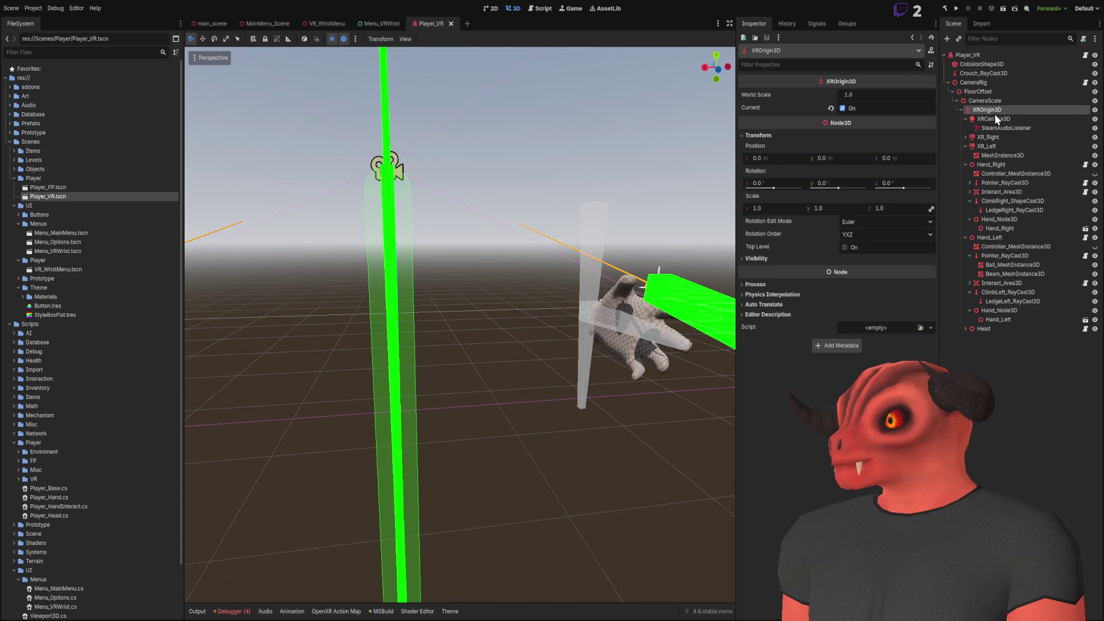
click(1011, 404)
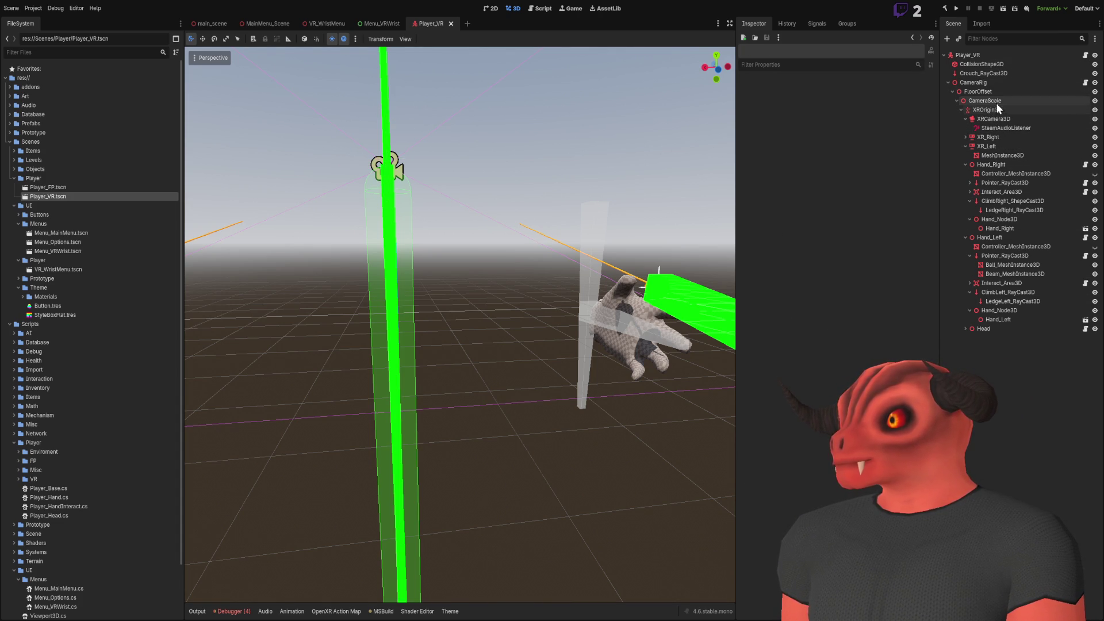
click(965, 146)
click(965, 155)
click(965, 165)
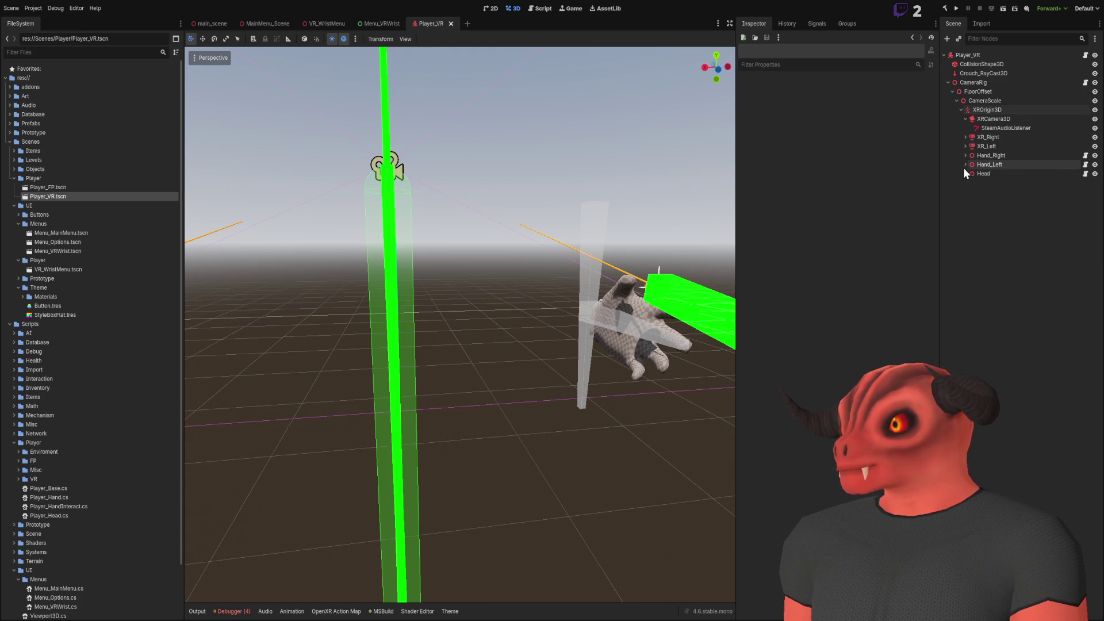
click(966, 175)
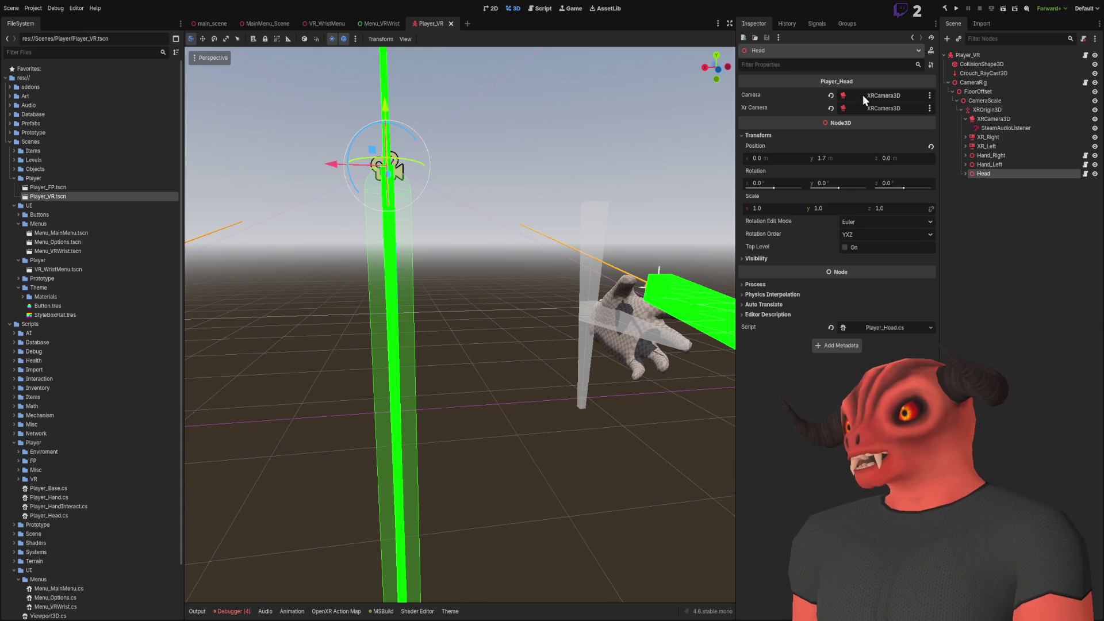
click(965, 173)
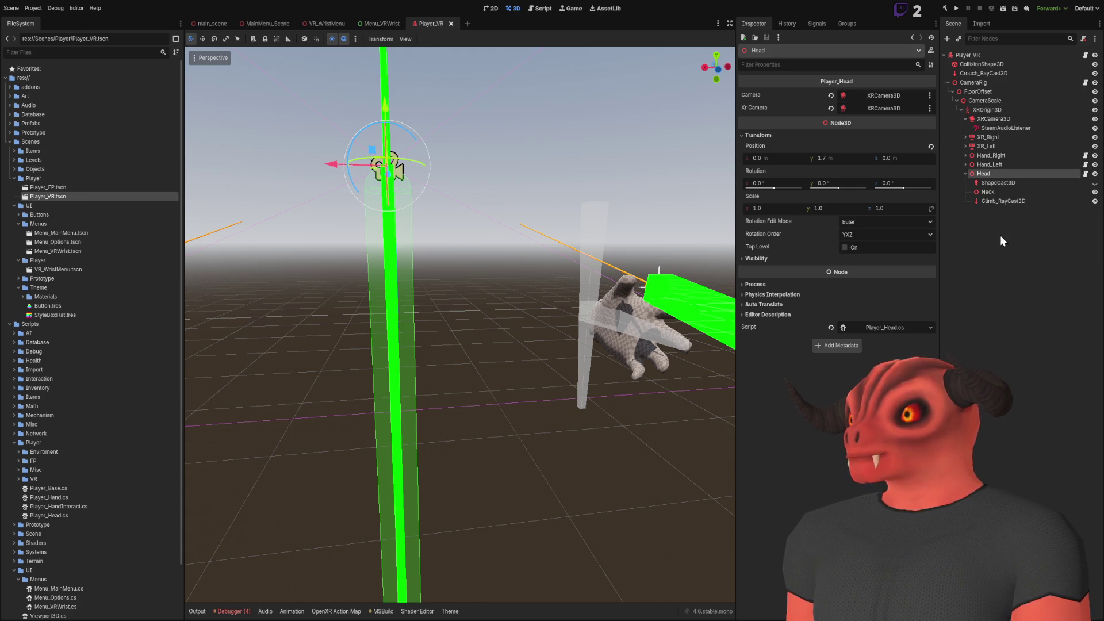
key(f)
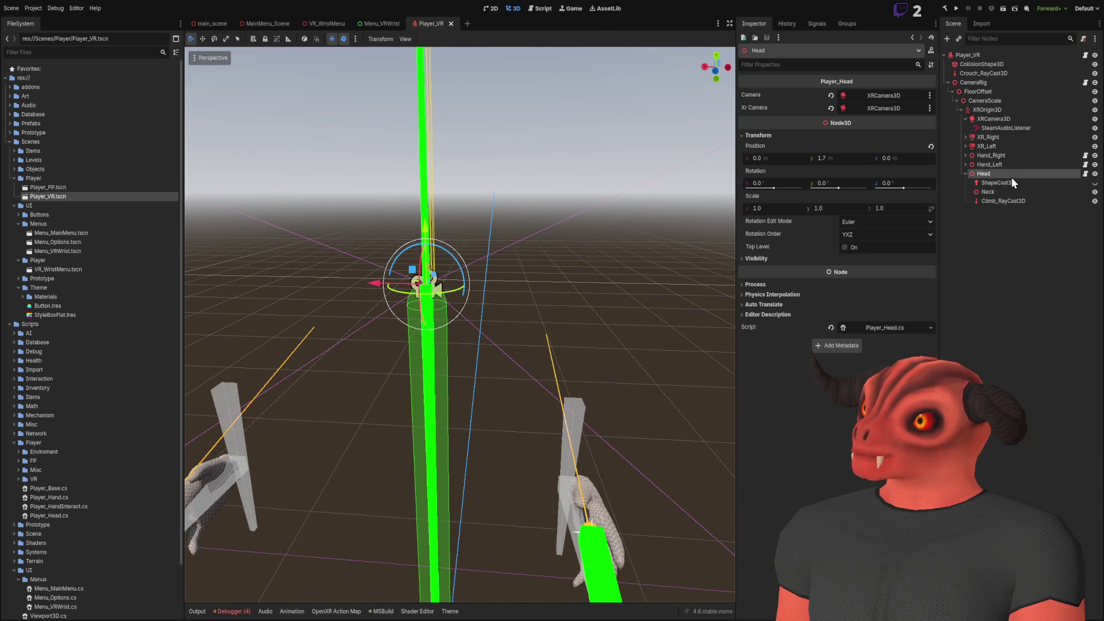
click(966, 218)
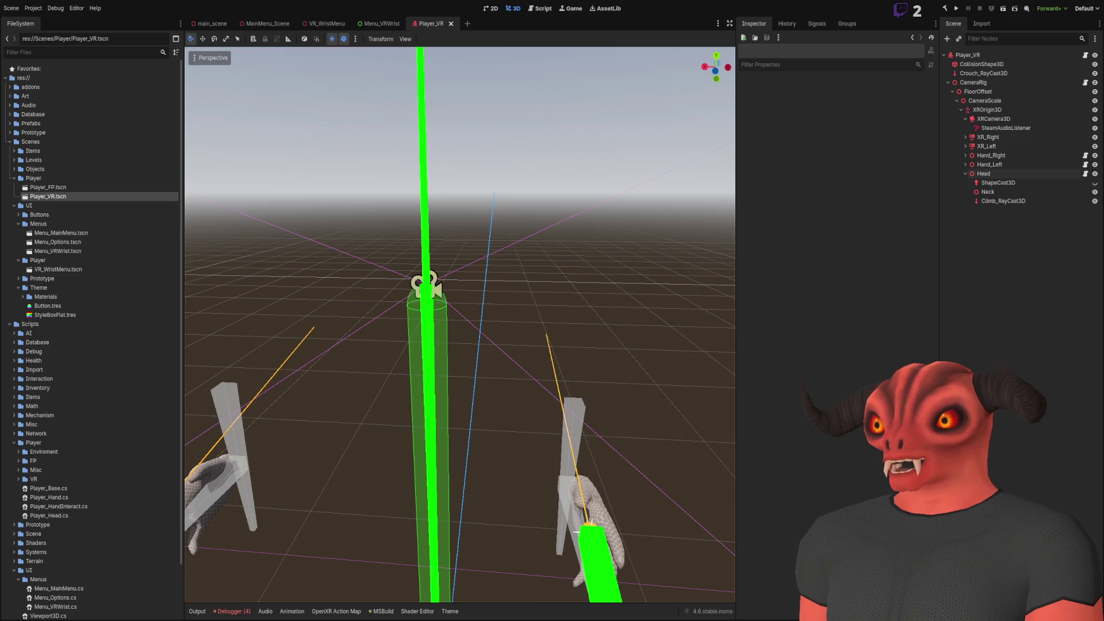
Declare a public static Player_Head Instance field at the top of the class
key(alt+Tab)
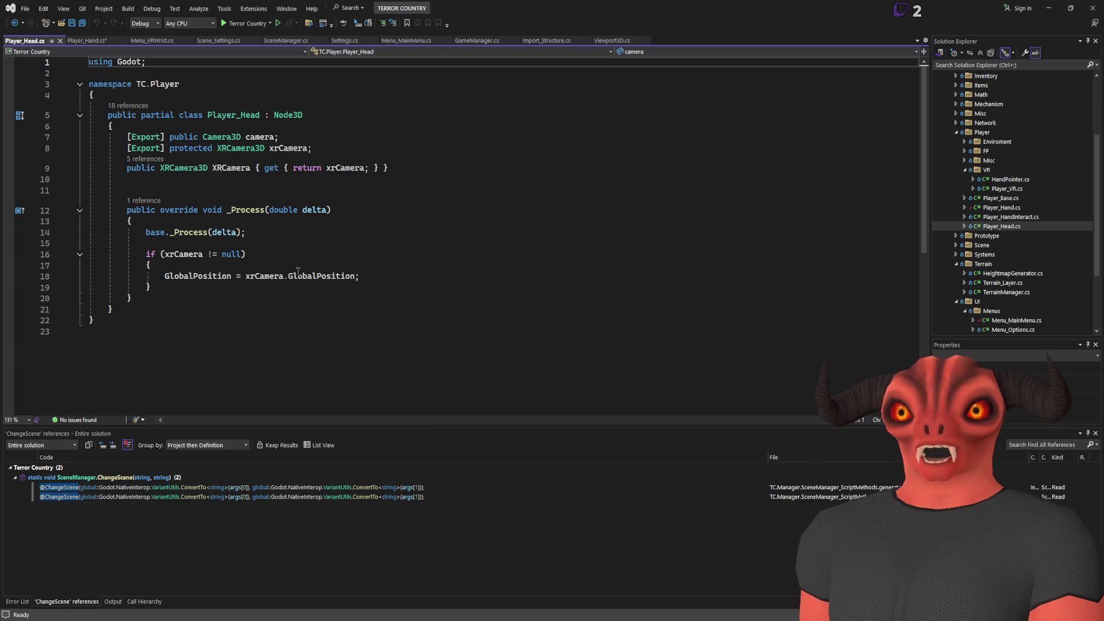
click(237, 126)
key(Return)
key(Return)
key(Up)
text(public static pla)
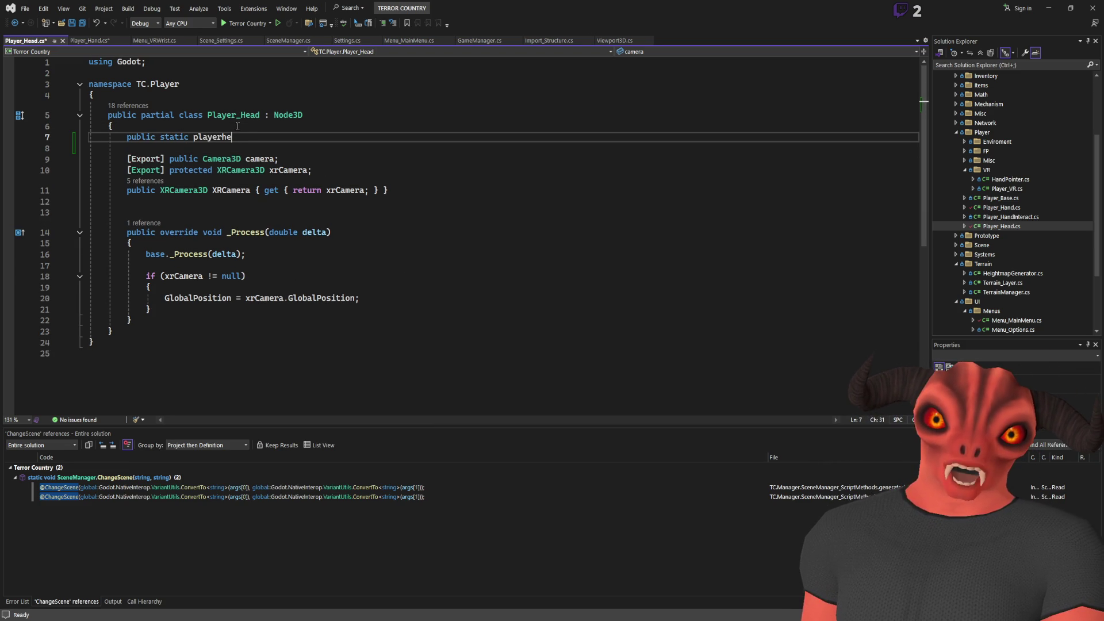
text( Instance)
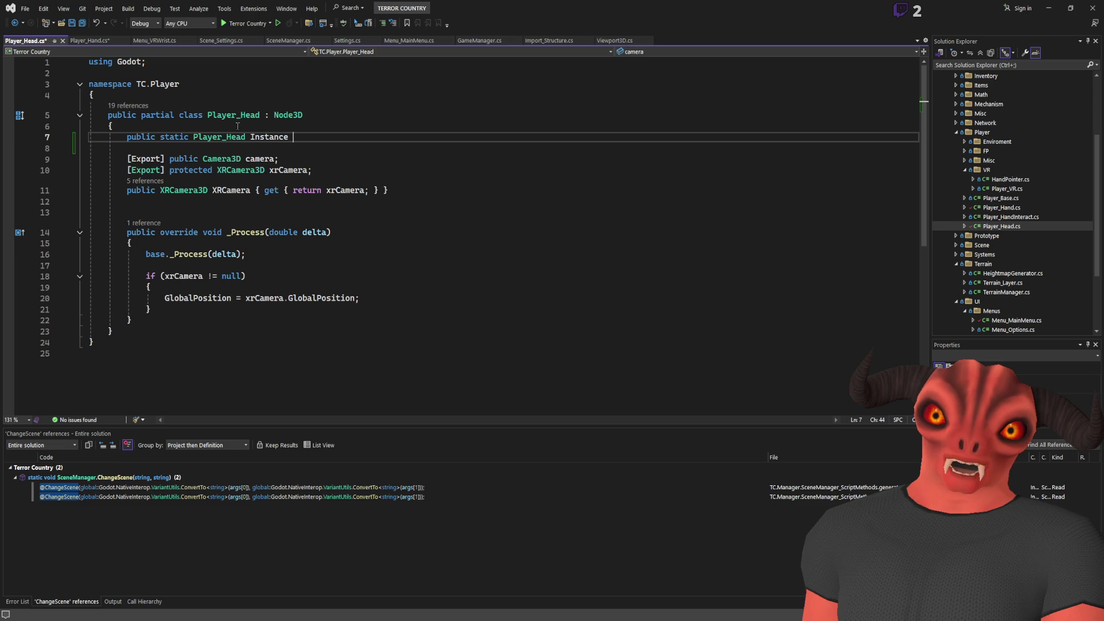
Add a _Ready() override setting Instance = this; and save Player_Head.cs
click(258, 212)
key(Return)
key(Return)
key(Up)
key(Up)
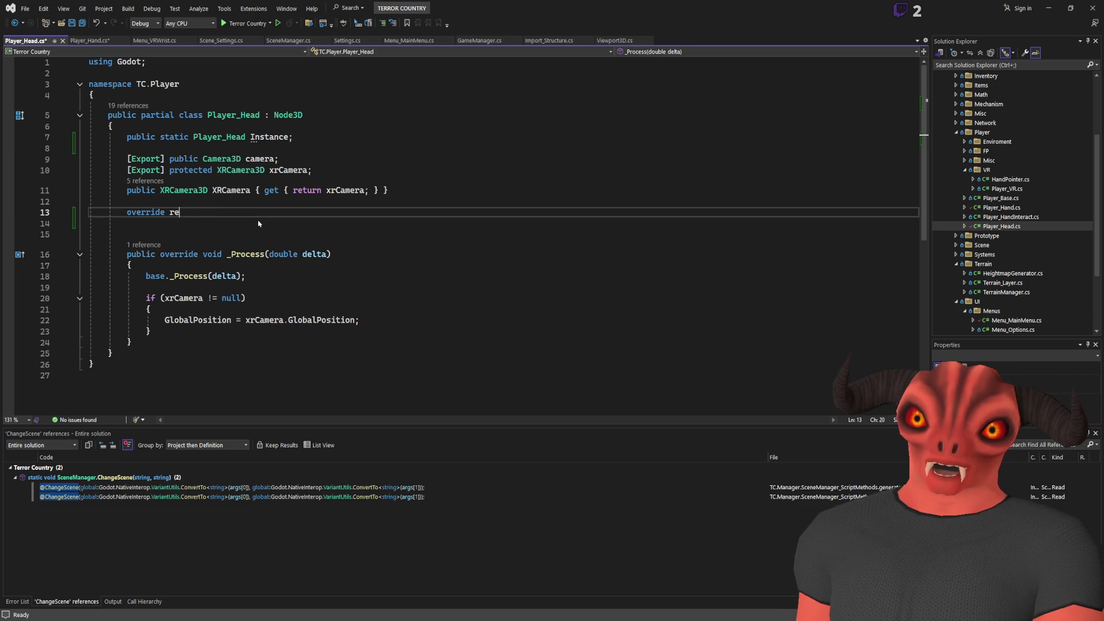
key(Tab)
text(Instance = this;)
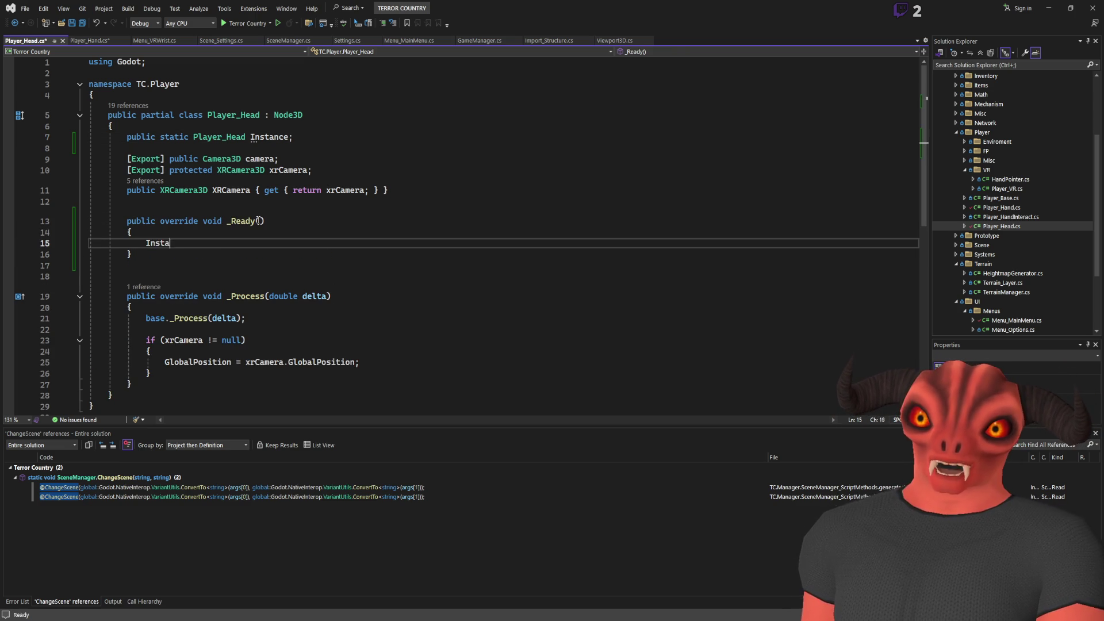
key(ctrl+s)
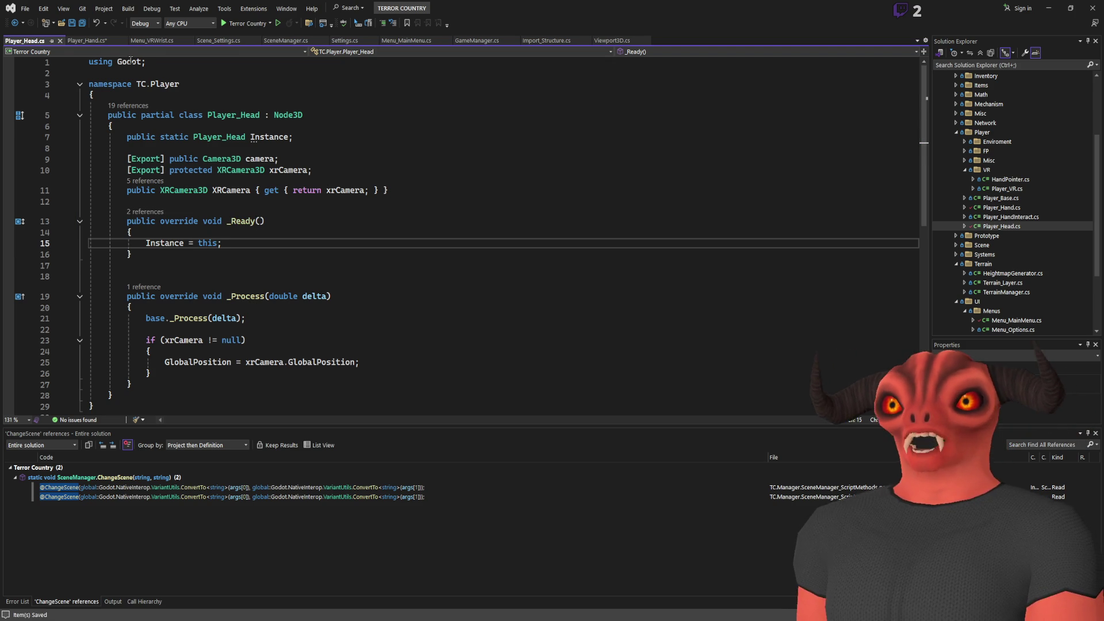
key(ctrl+Tab)
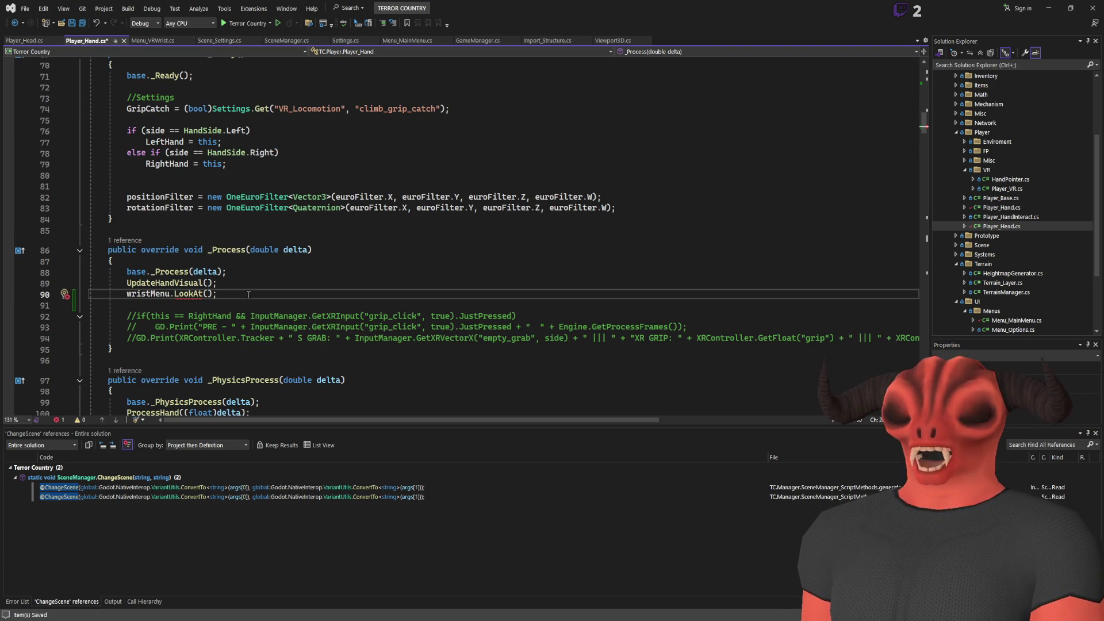
Complete the LookAt target as Player_Head.Instance.XRCamera.GlobalPosition and save
text(Player_Head.)
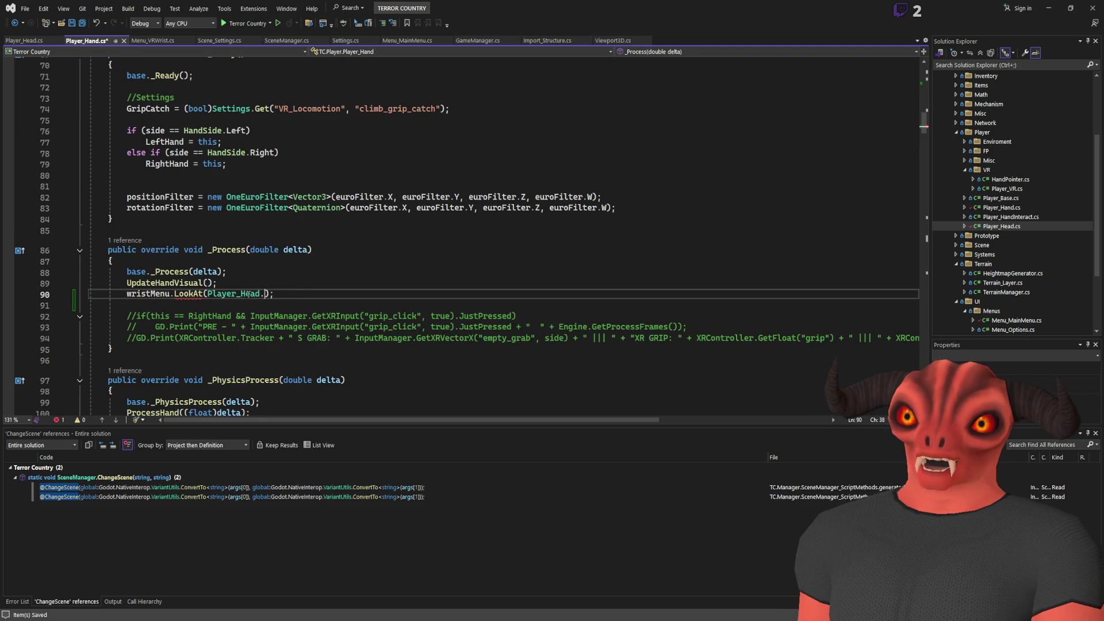
text(xr)
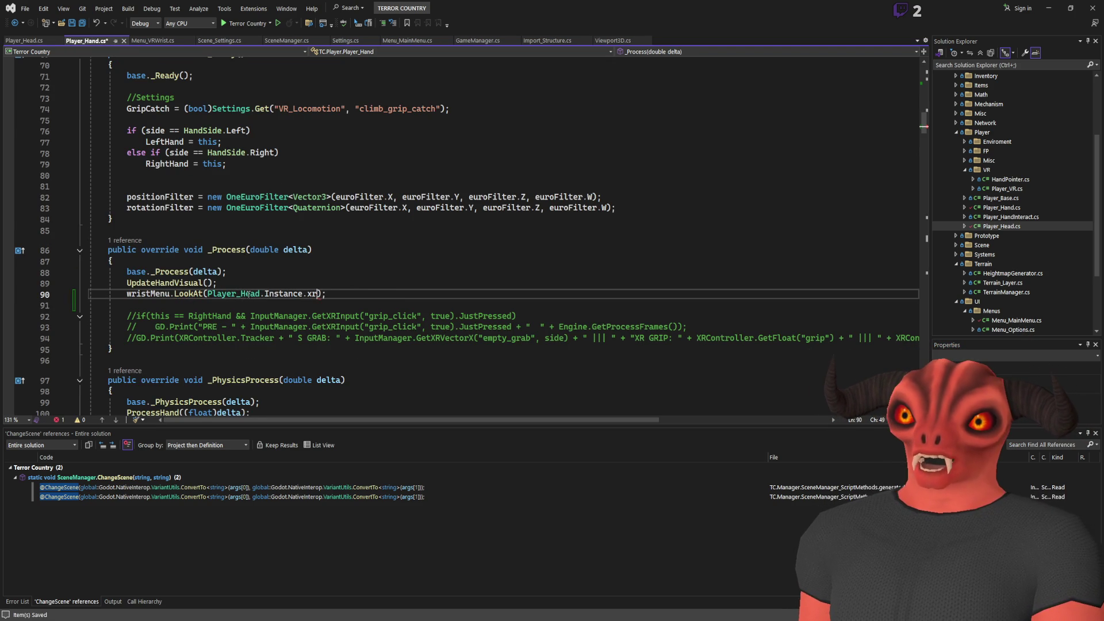
text(GlobalPosition)
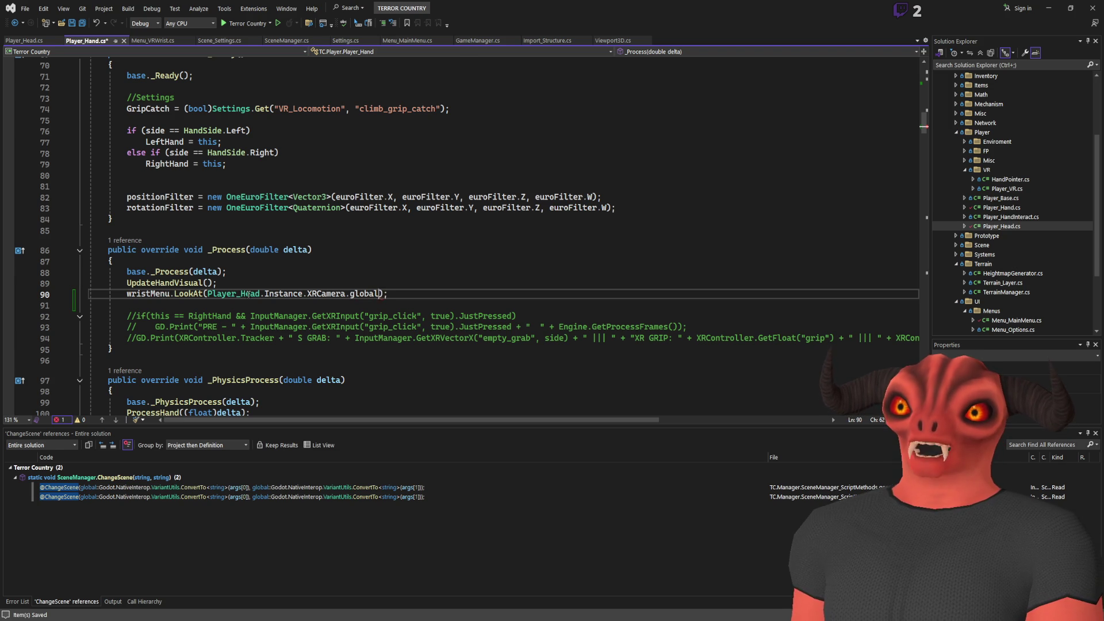
key(ctrl+s)
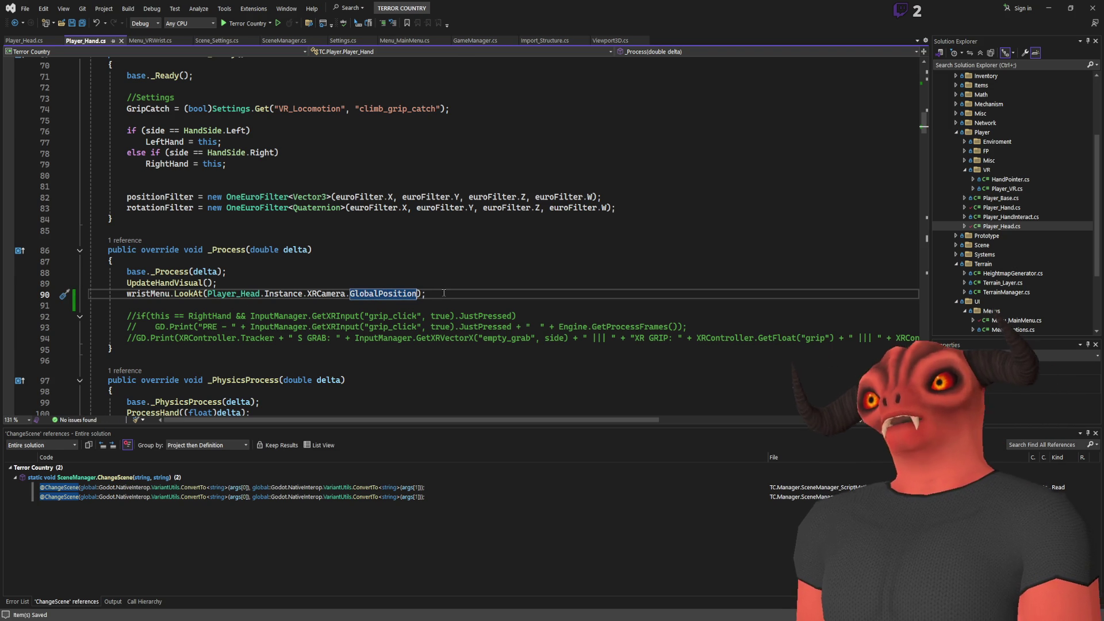
click(445, 293)
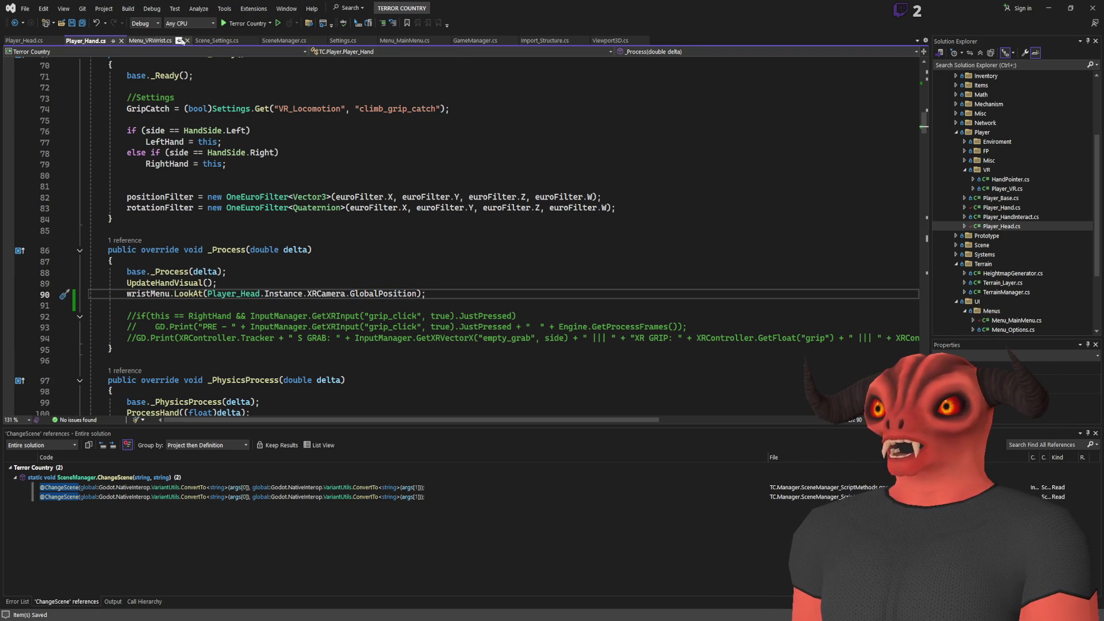
Look over the player rig in Godot, then return to the script
key(alt+Tab)
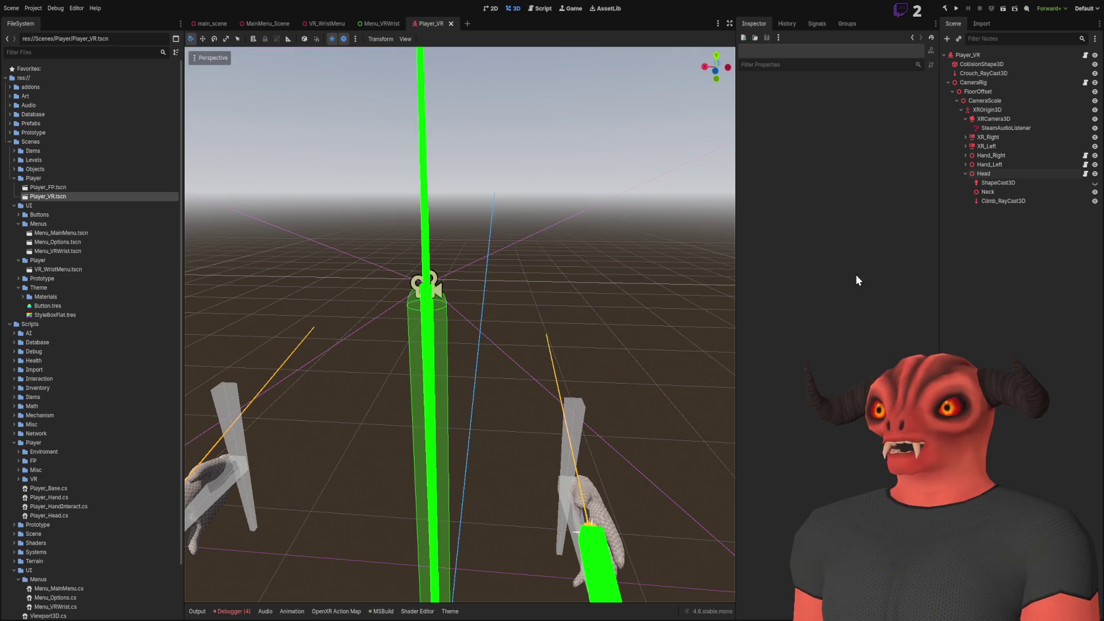
mouse_move(526, 81)
mouse_down()
mouse_move(535, 230)
mouse_move(463, 147)
mouse_up()
key(alt+Tab)
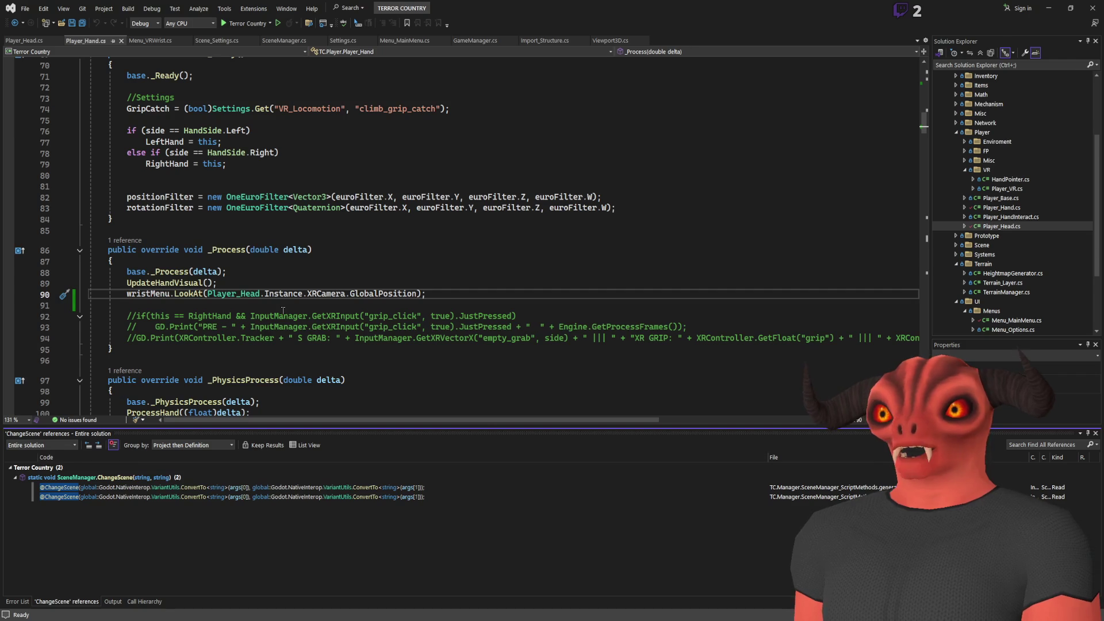
Drop the wristMenu null check in favour of a null-conditional wristMenu?.LookAt call and save
click(256, 282)
key(Return)
key(Return)
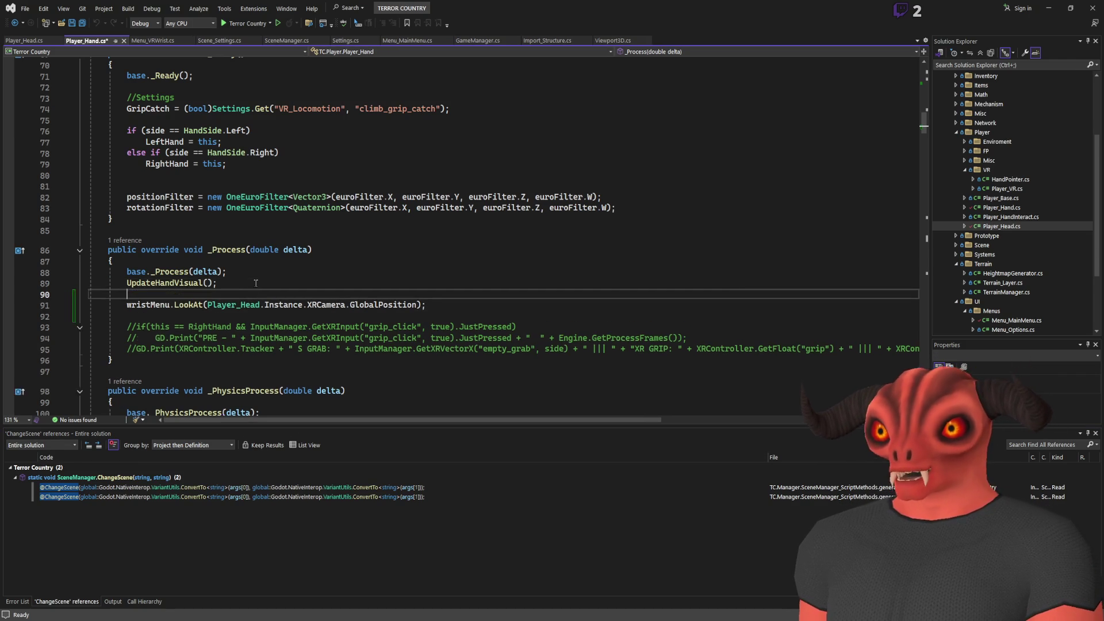
text(if()
text(wristMenu !)
text(= null)
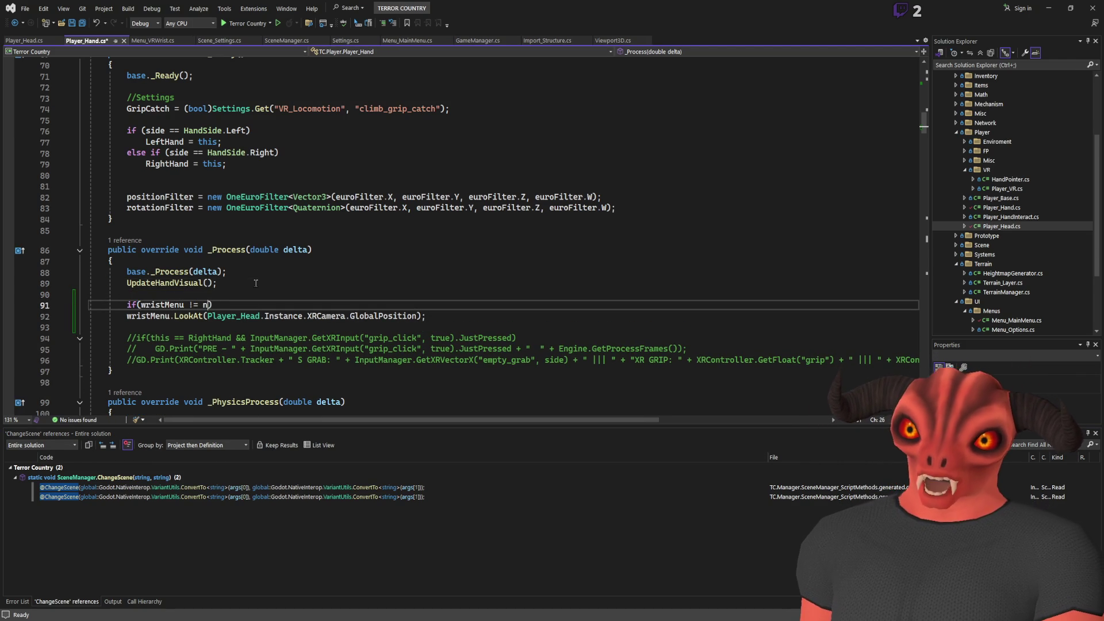
click(256, 282)
key(ctrl+s)
drag(307, 305, 216, 308)
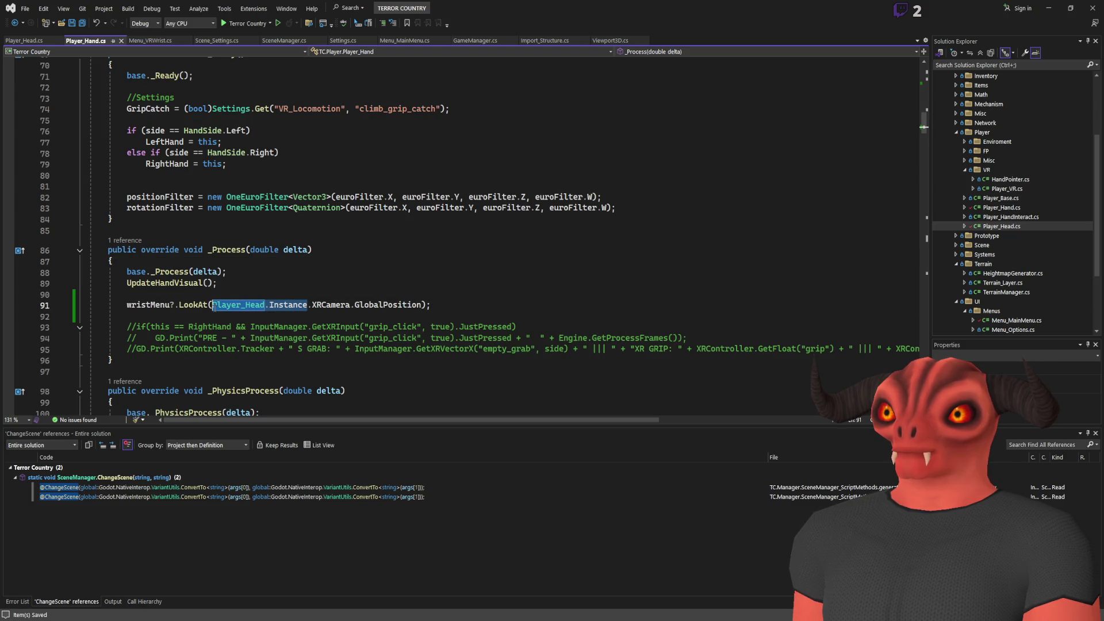
key(Right)
text(?)
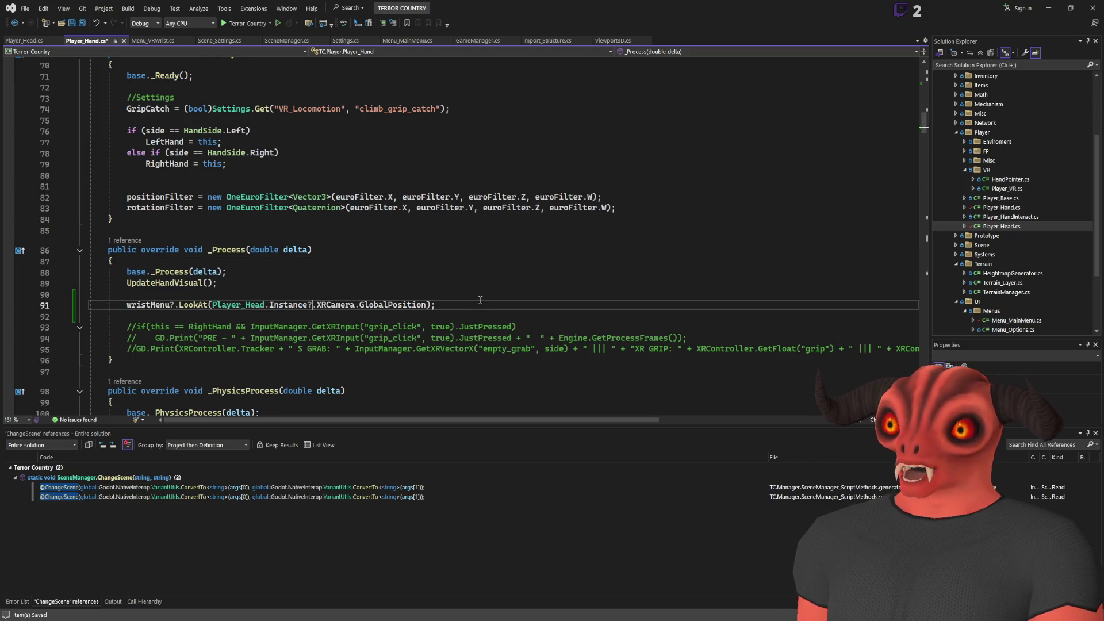
key(BackSpace)
key(ctrl+s)
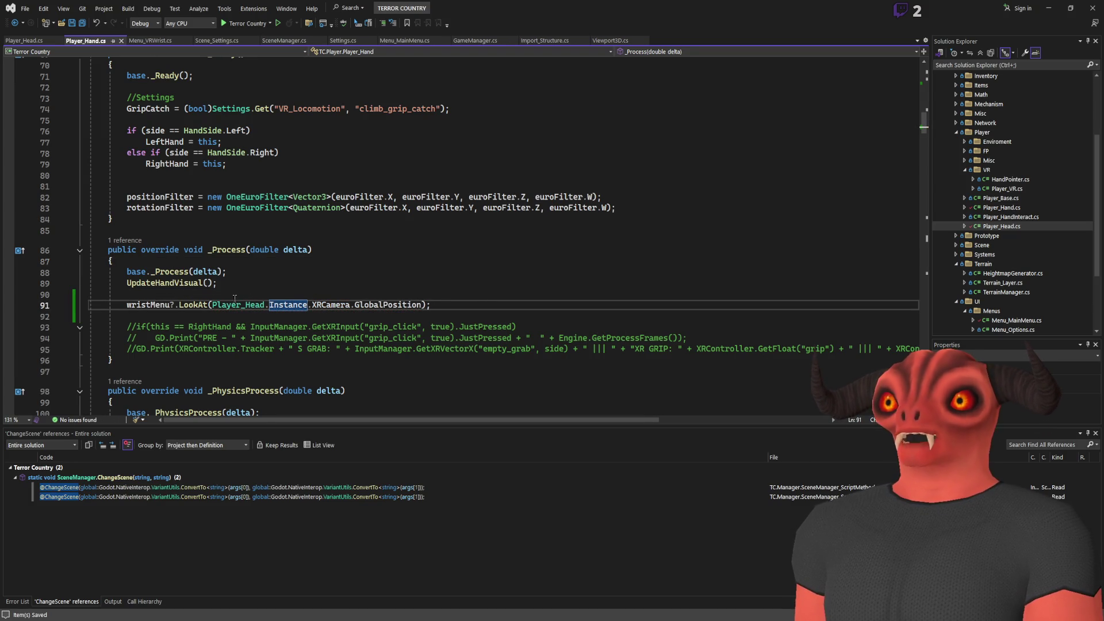
Wrap the LookAt call in an if (Player_Head.Instance != null) guard, indent it, and save
key(Home)
key(Return)
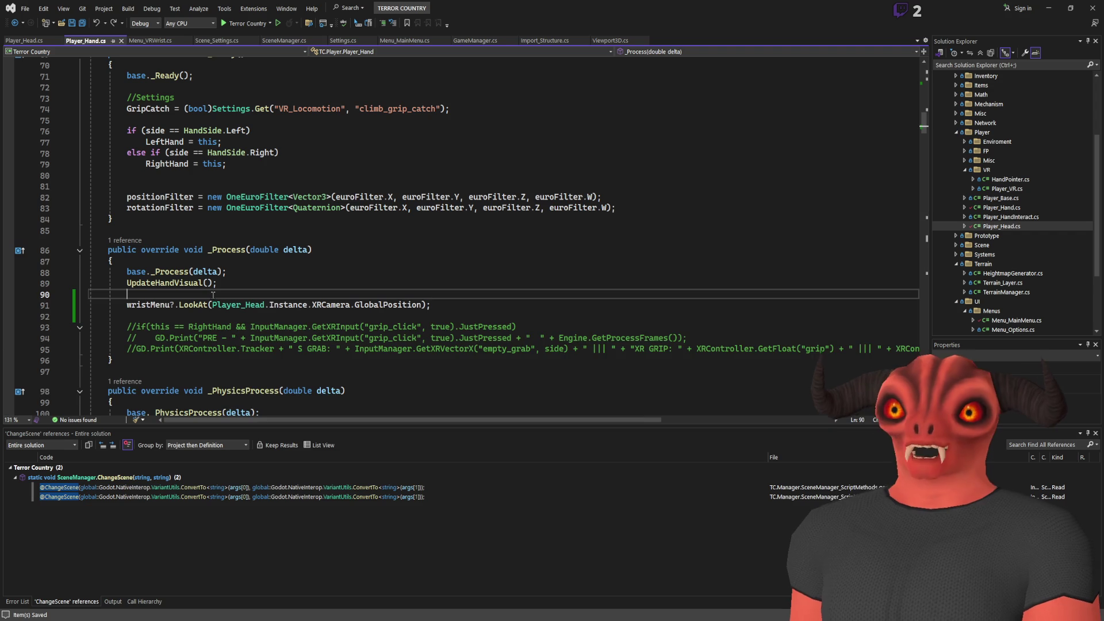
key(Up)
text(if()Player_Head.Instance != null)
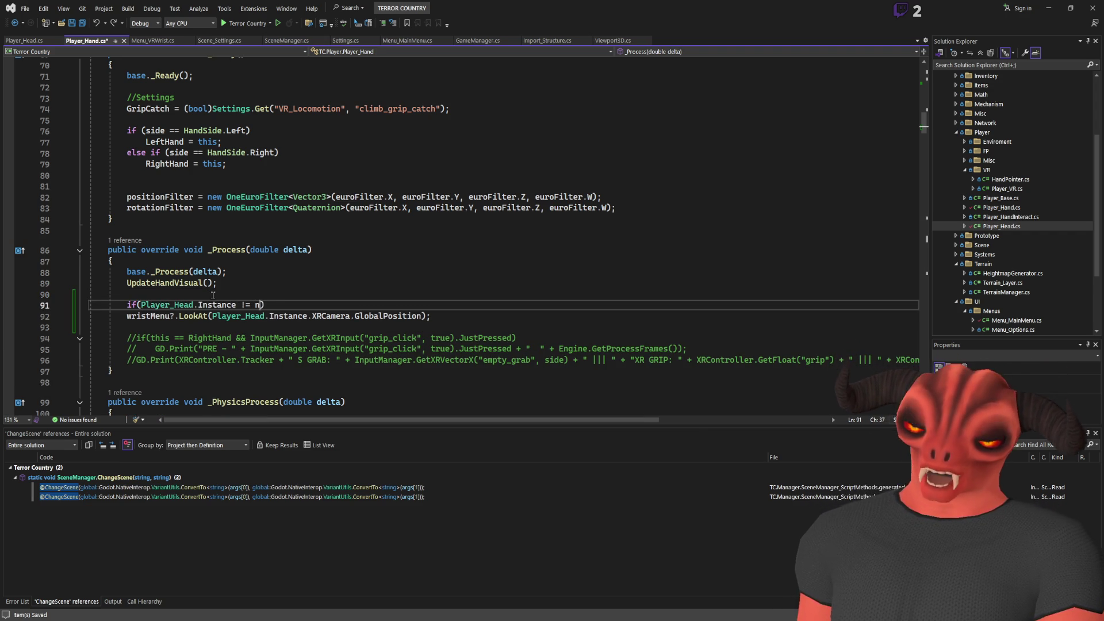
click(123, 315)
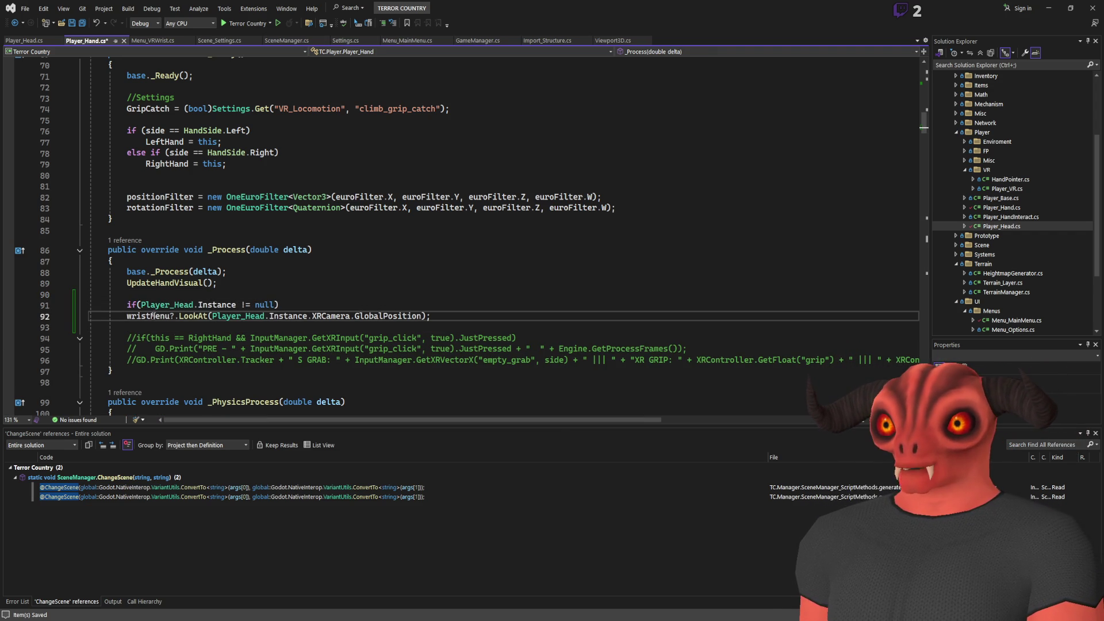
key(Tab)
key(ctrl+s)
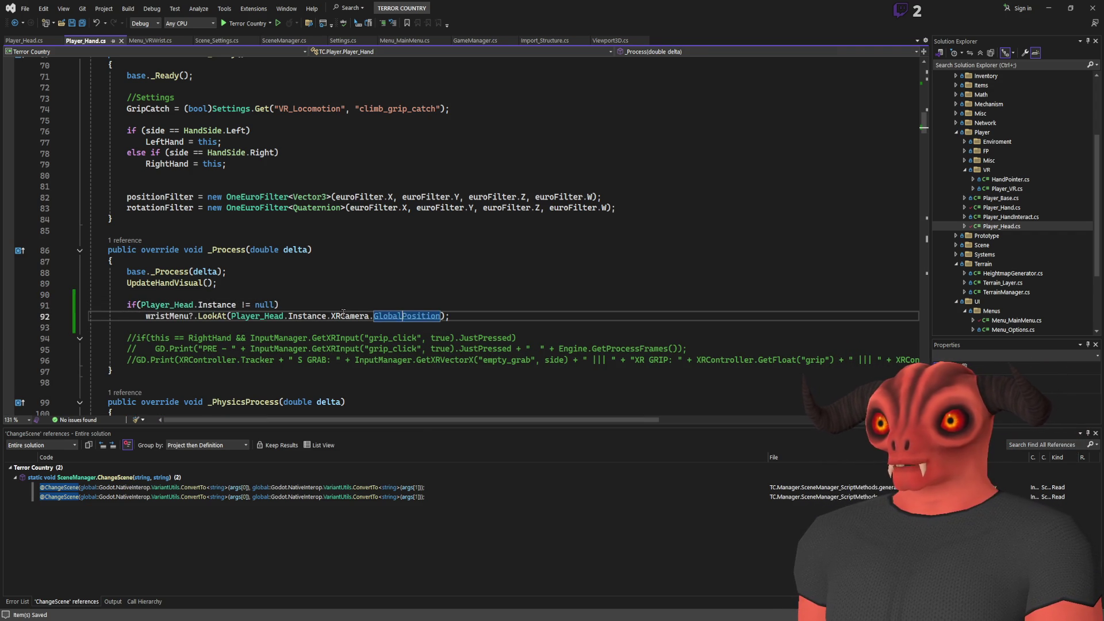
click(436, 305)
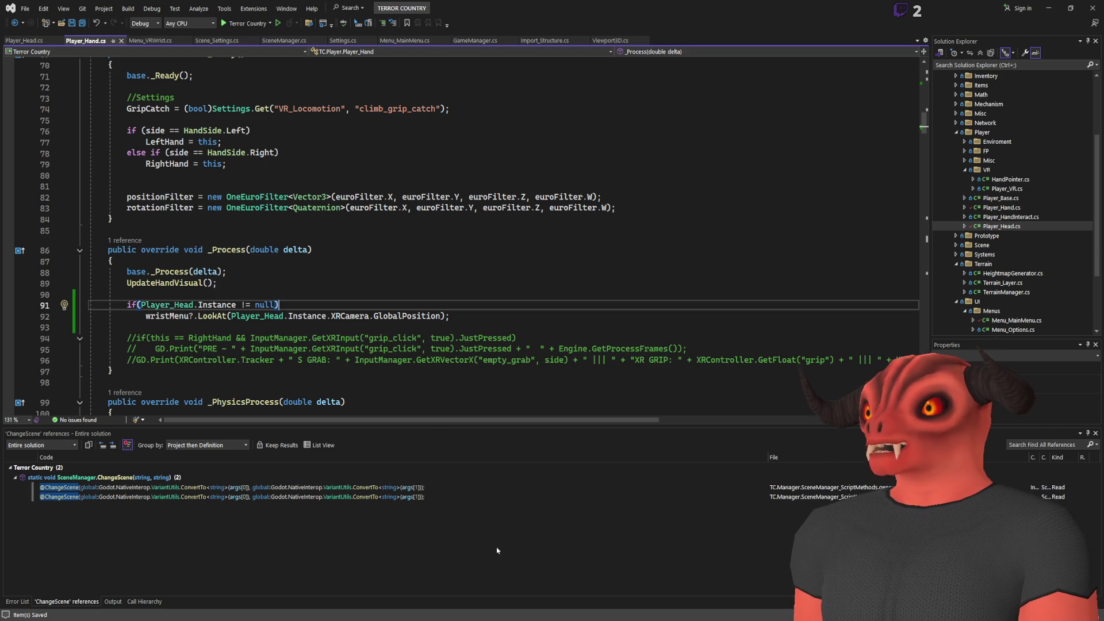
key(alt+Tab)
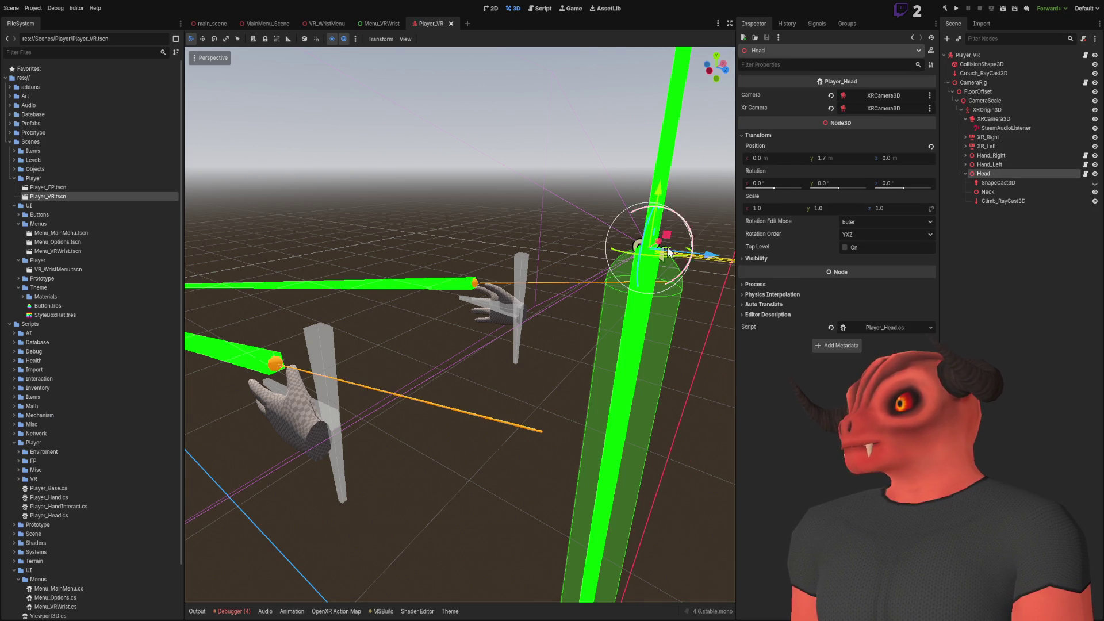
Collapse Head, expand Hand_Left, and drop VR_WristMenu.tscn onto its Hand_Node3D node
key(f)
drag(472, 299, 512, 250)
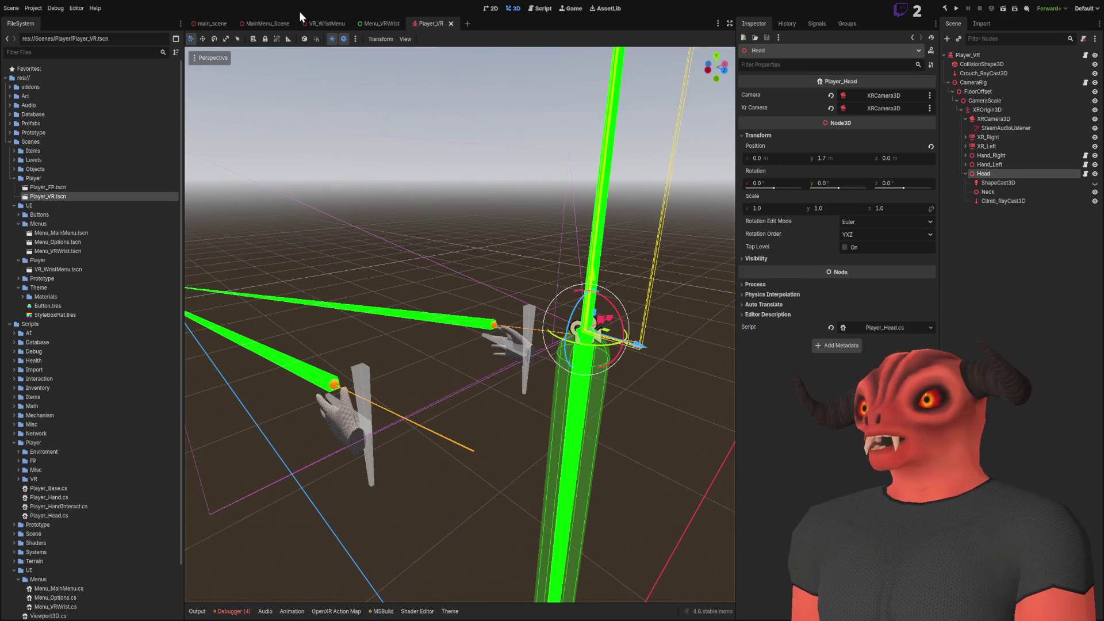
click(1032, 277)
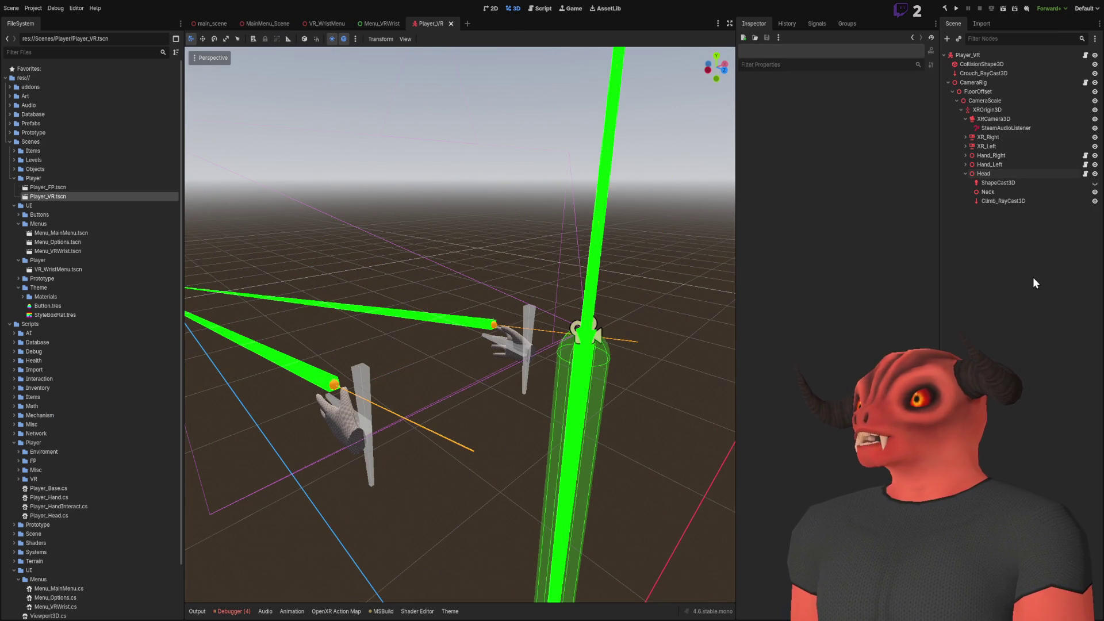
click(965, 174)
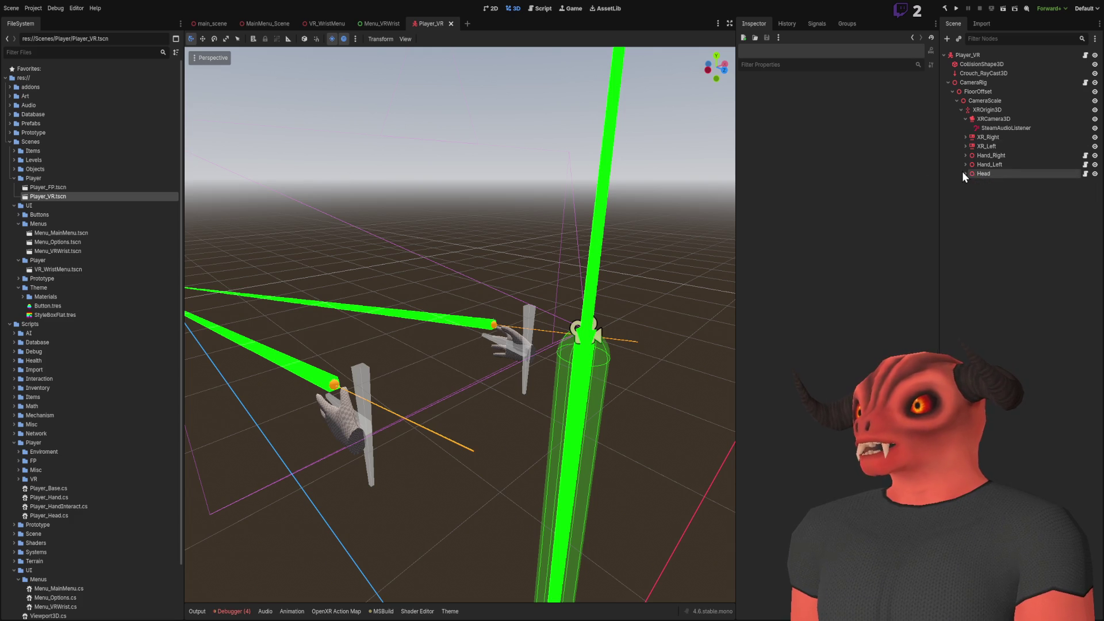
click(965, 165)
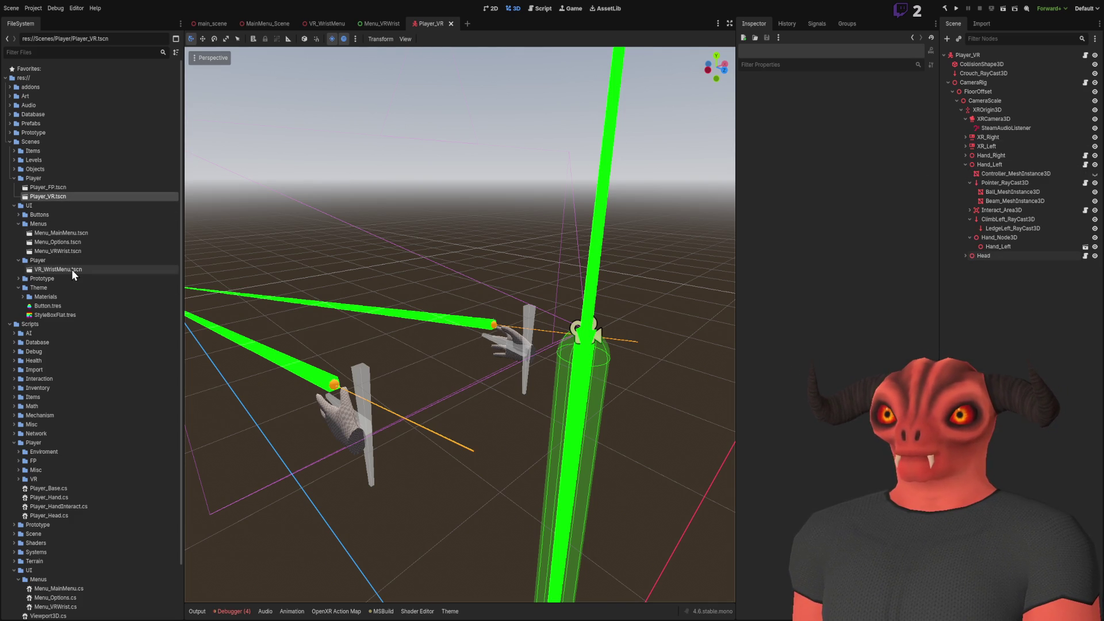
mouse_move(72, 269)
mouse_down()
mouse_move(1064, 244)
mouse_move(1040, 216)
mouse_move(1005, 242)
mouse_up()
double_click(1005, 244)
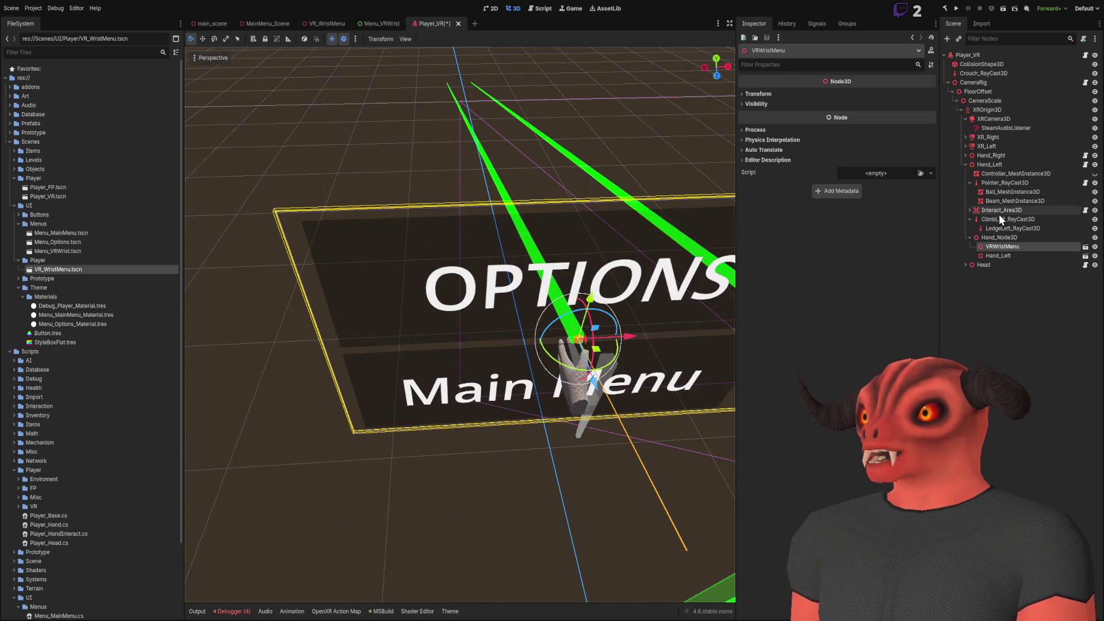
Set the VRWristMenu Transform scale to 0.1 and move it beside the hand
click(764, 93)
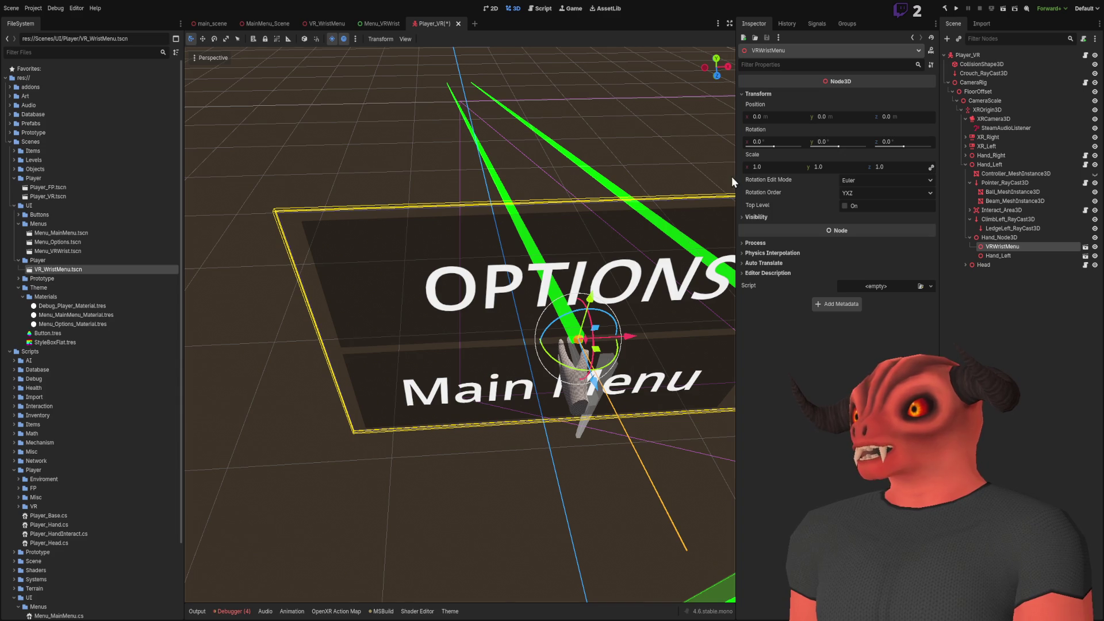
click(774, 165)
text(0.02)
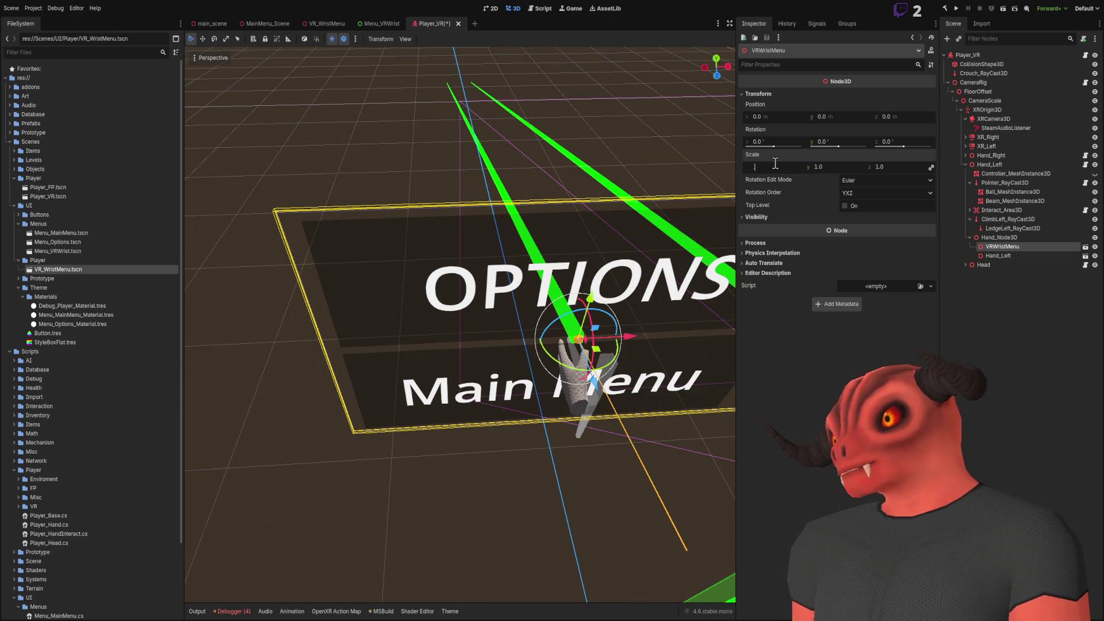
key(Return)
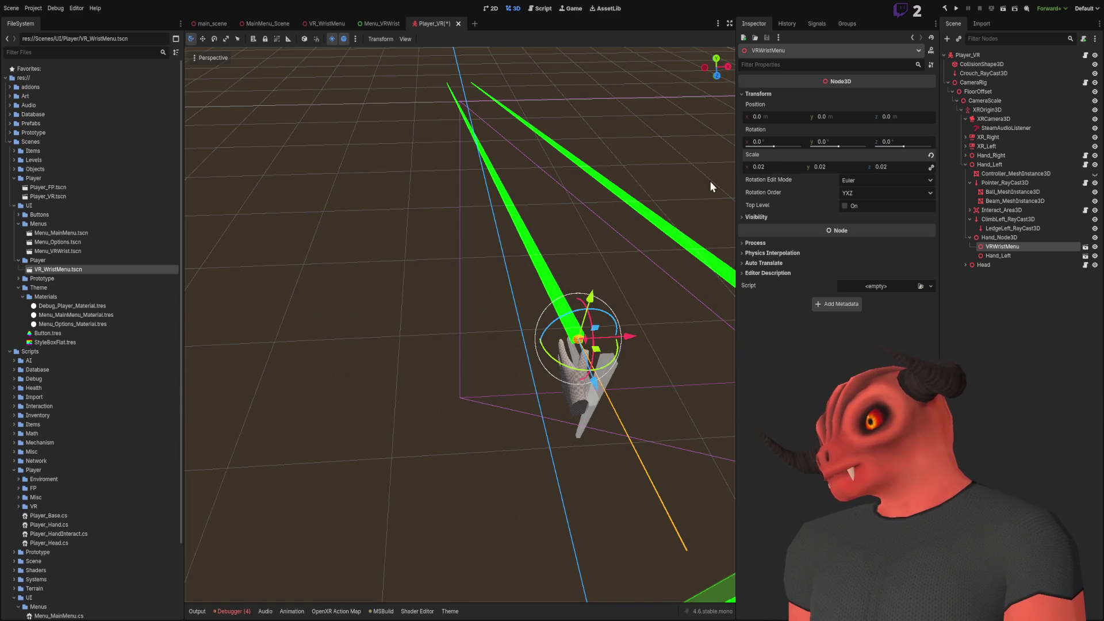
mouse_move(419, 316)
mouse_down()
mouse_move(389, 295)
mouse_move(276, 296)
mouse_move(290, 302)
mouse_up()
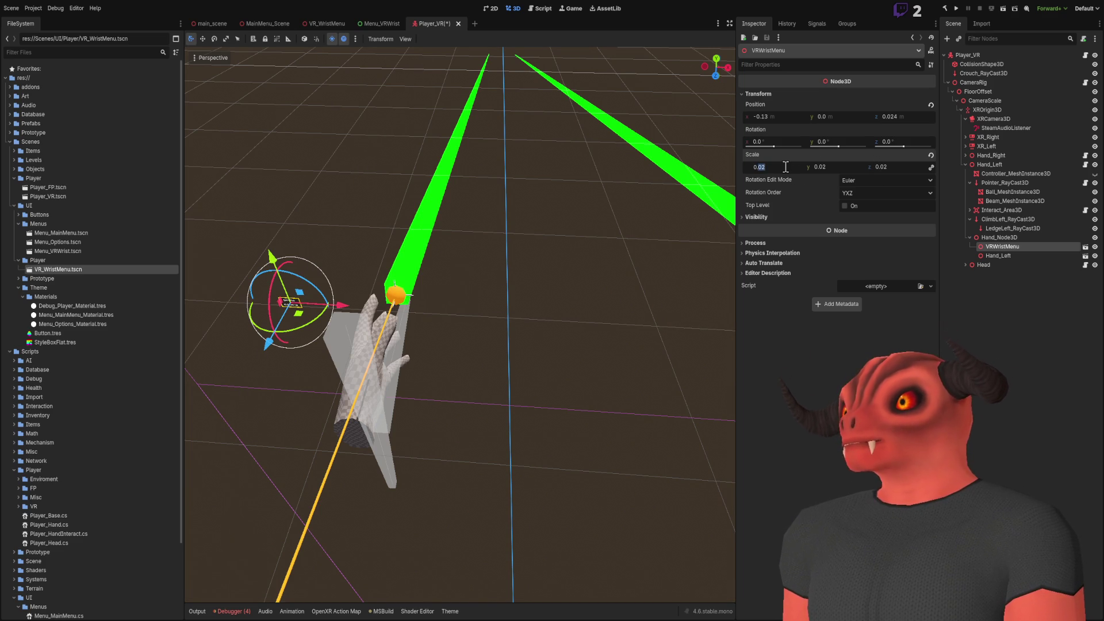
text(1)
key(Return)
Lower the wrist menu beside the left wrist and save the Player_VR scene
drag(460, 322, 420, 282)
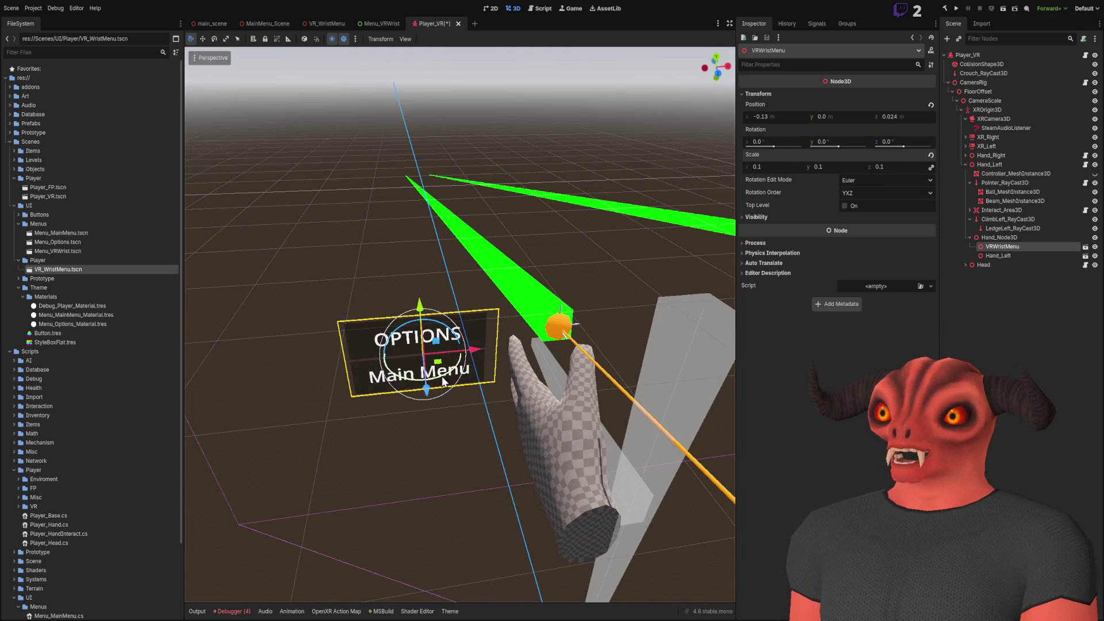
mouse_move(440, 365)
mouse_down()
mouse_move(436, 446)
mouse_move(420, 457)
mouse_move(448, 356)
mouse_up()
mouse_move(454, 148)
mouse_down()
mouse_move(455, 266)
mouse_move(474, 250)
mouse_up()
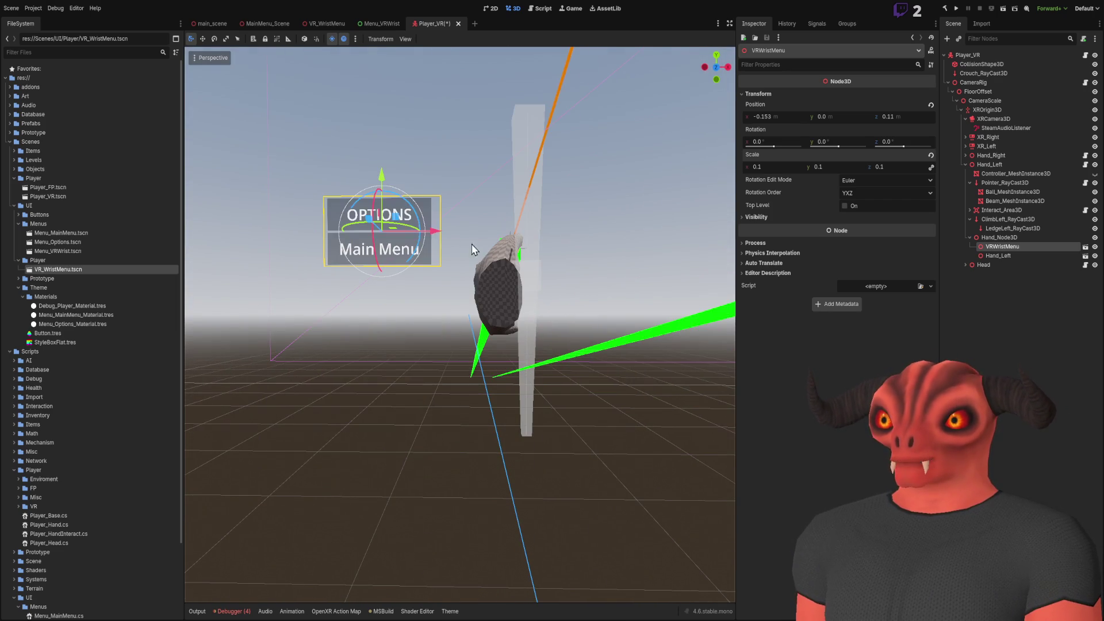
mouse_move(402, 223)
mouse_down()
mouse_move(458, 359)
mouse_move(535, 410)
mouse_move(494, 397)
mouse_up()
key(ctrl+s)
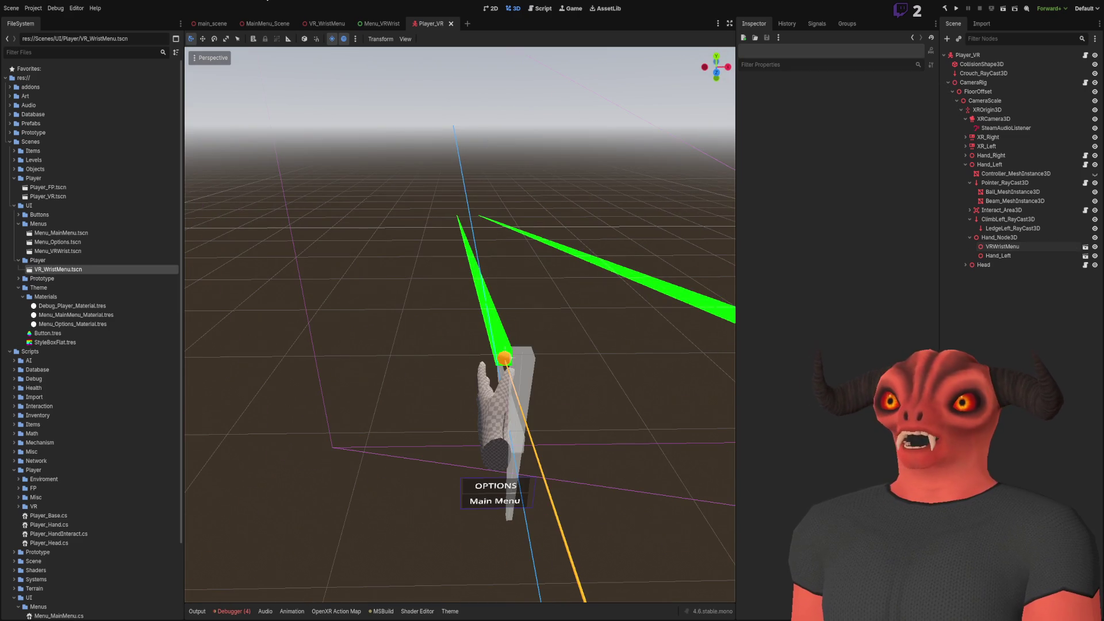
click(211, 23)
Deselect everything in main_scene and run the project with F5 to test the wrist menu
click(514, 101)
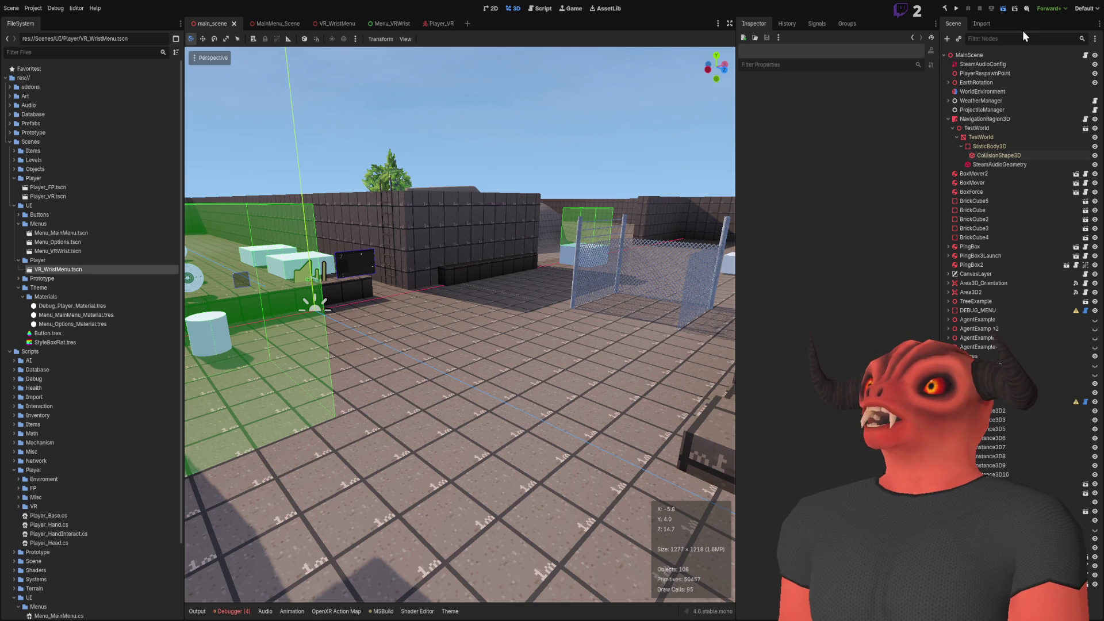
key(F5)
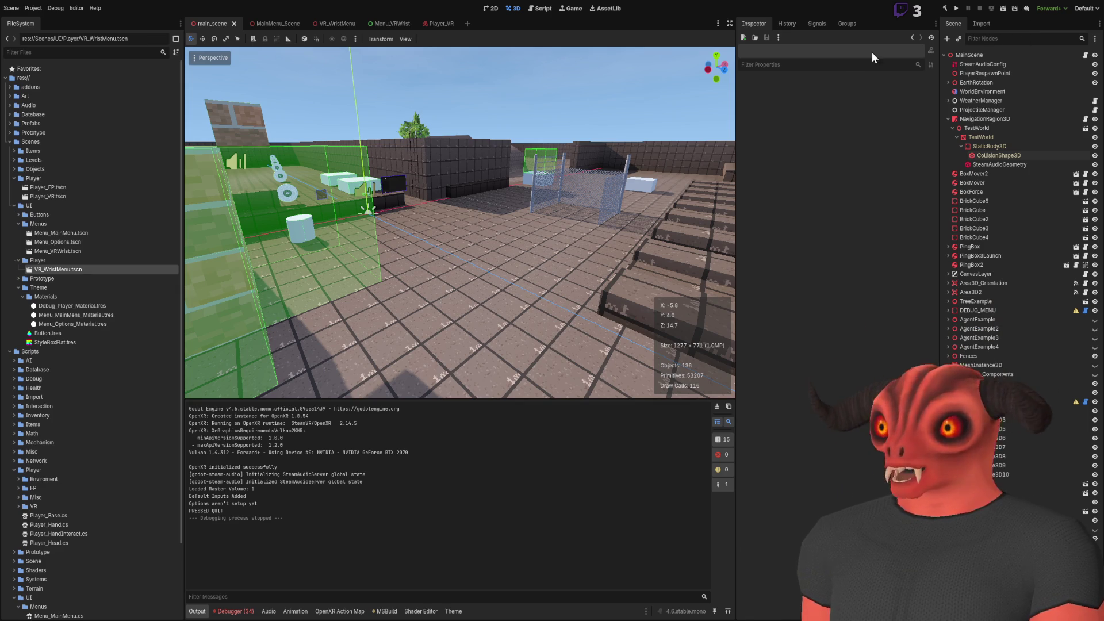
Fly the editor camera down the corridor with the pale boxes, then run the project again
scroll(548, 299, up, 2)
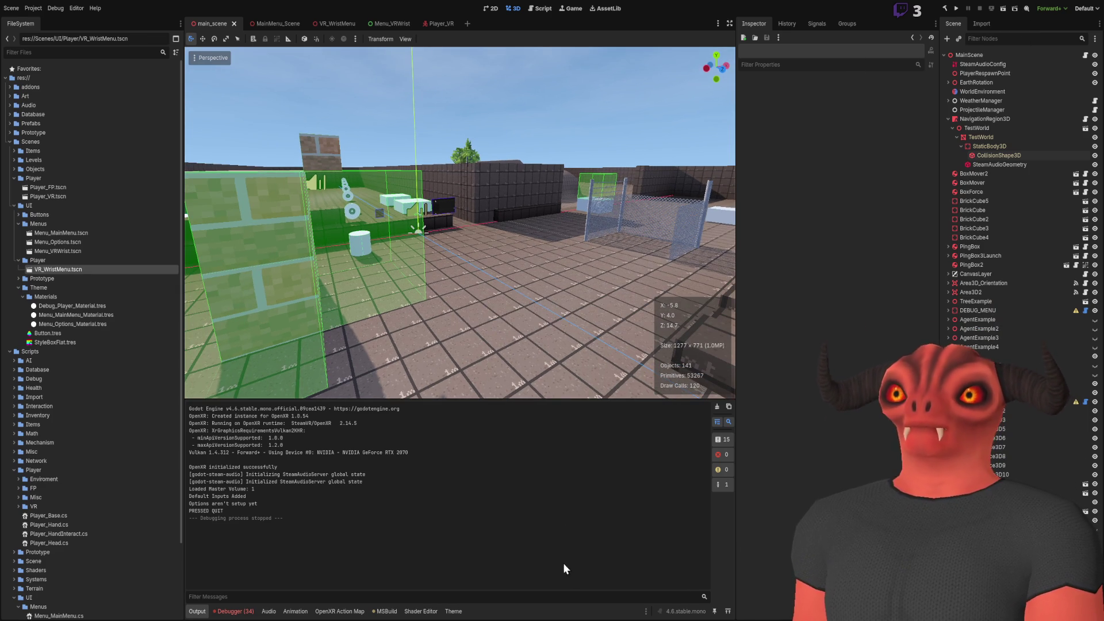
key(alt+Tab)
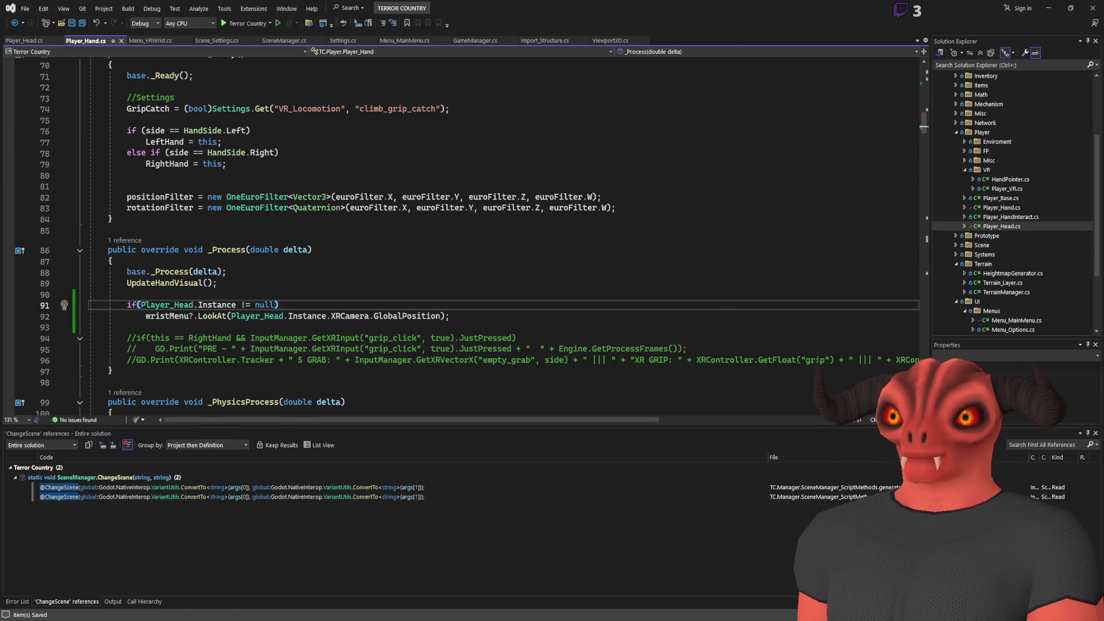
key(alt+Tab)
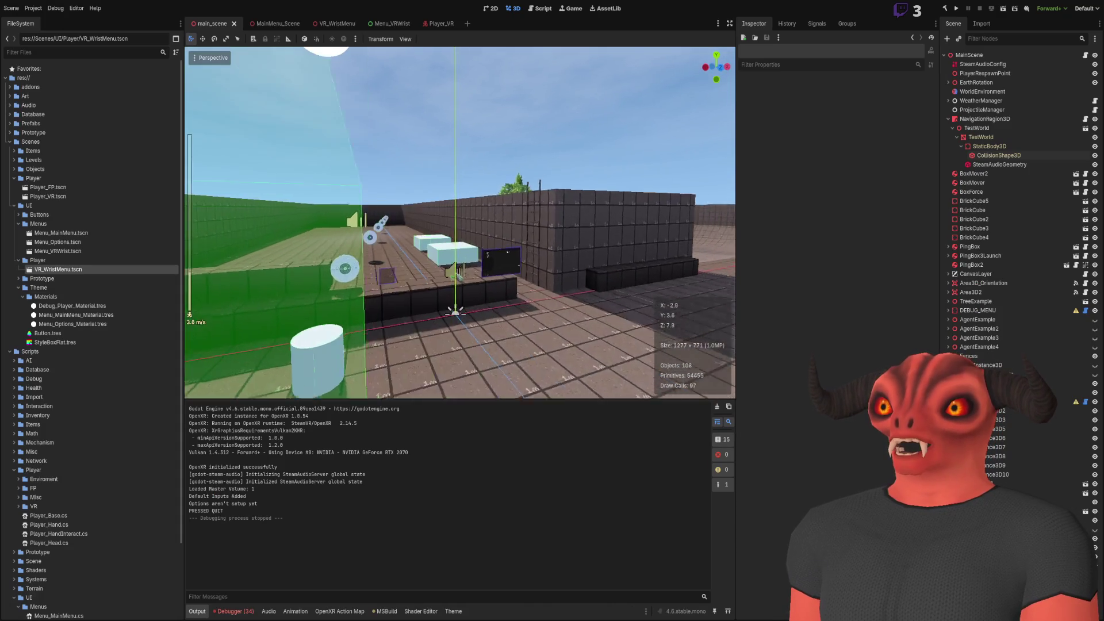
key(w)
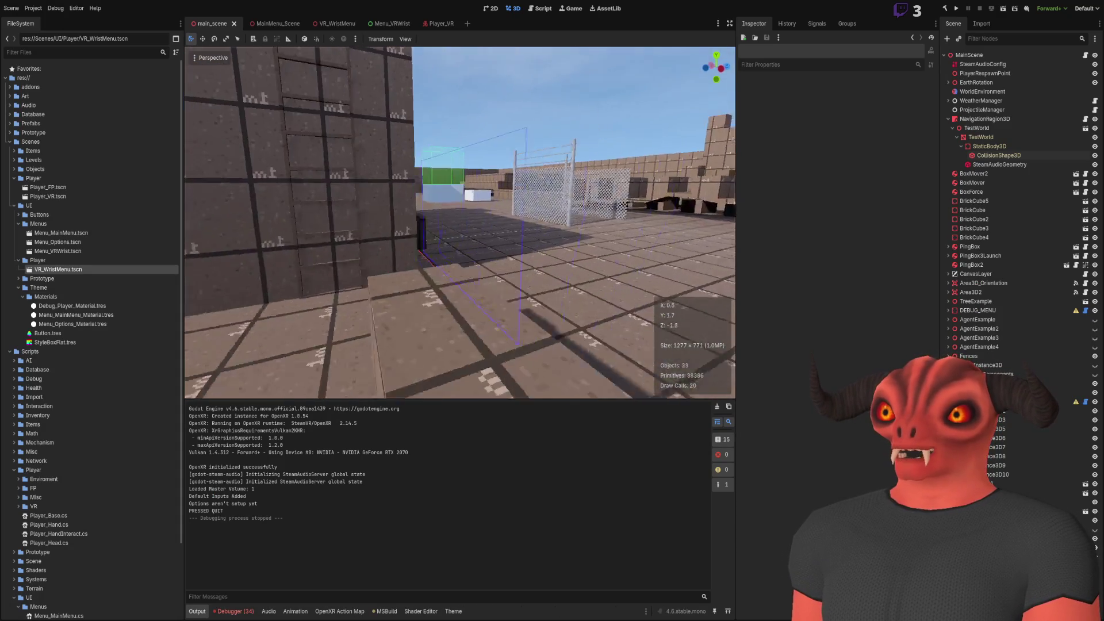
key(w)
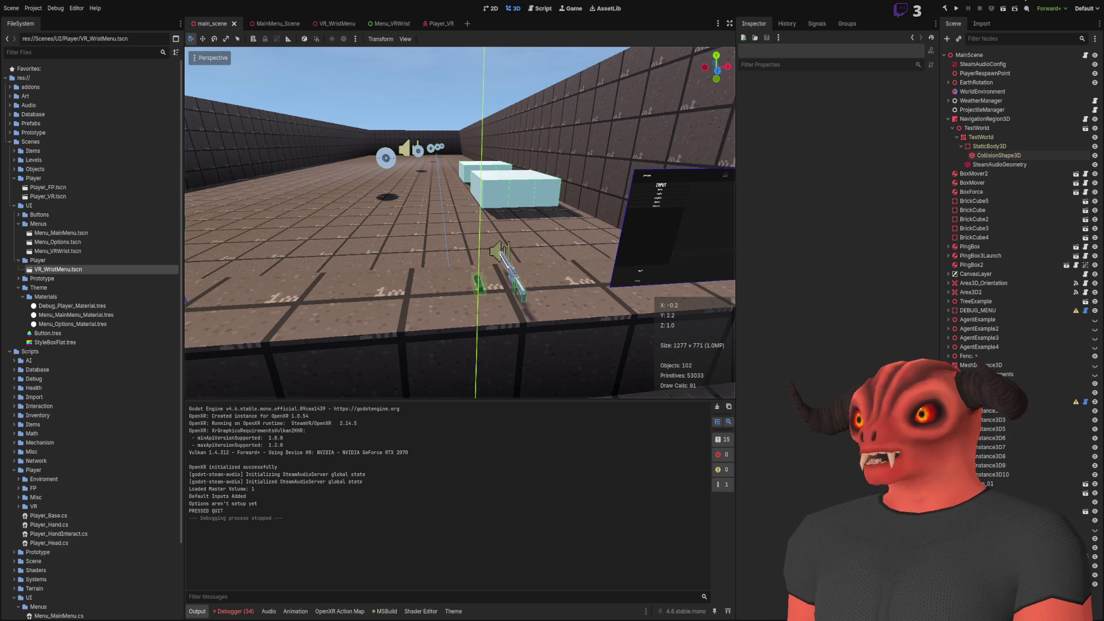
click(956, 11)
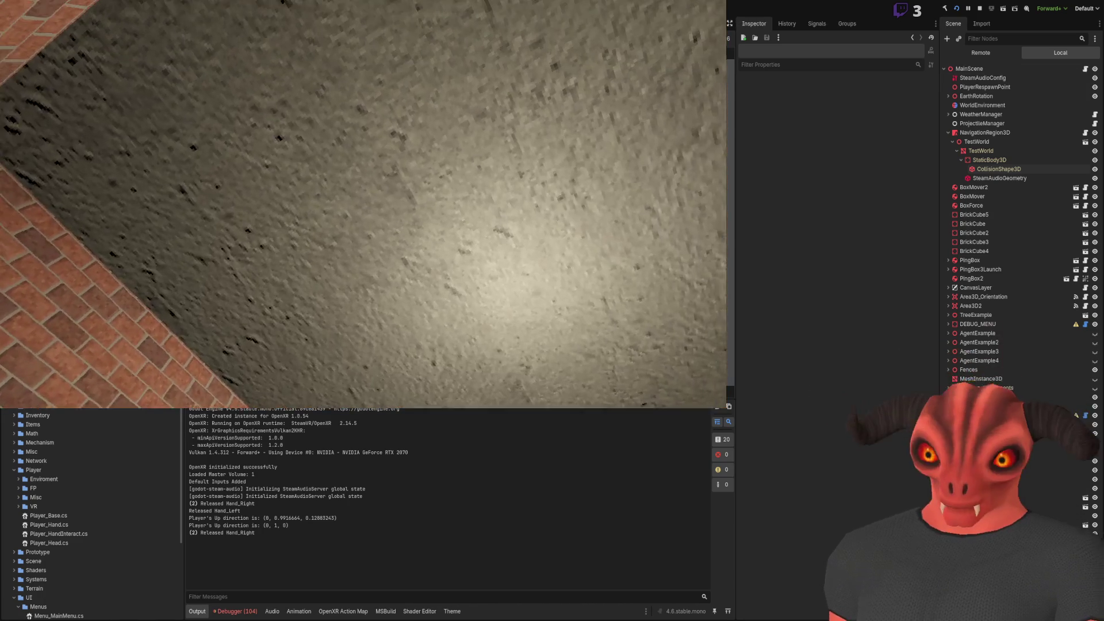
Trace the disposed-object error's stack trace to UpdateHandVisual at Player_Hand.cs:123
click(235, 611)
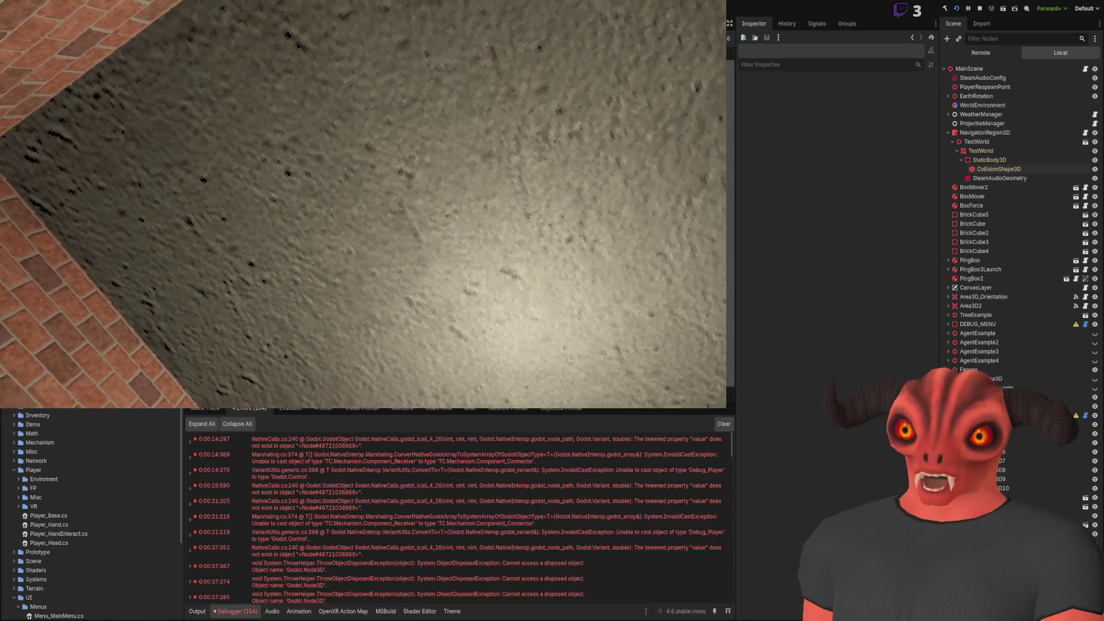
double_click(413, 533)
scroll(412, 533, down, 2)
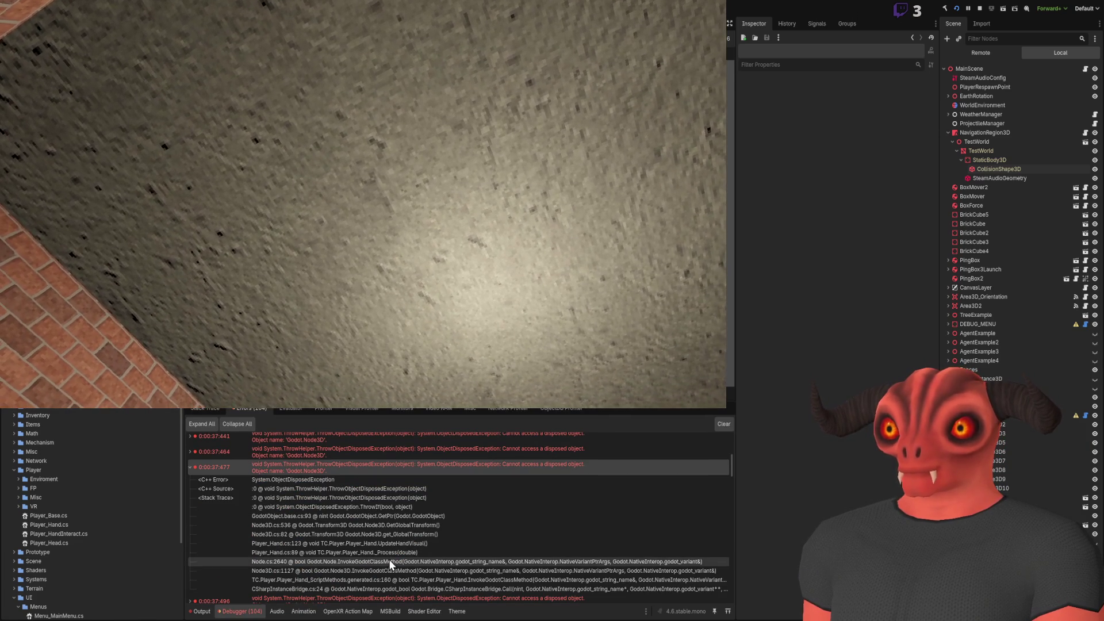
click(407, 545)
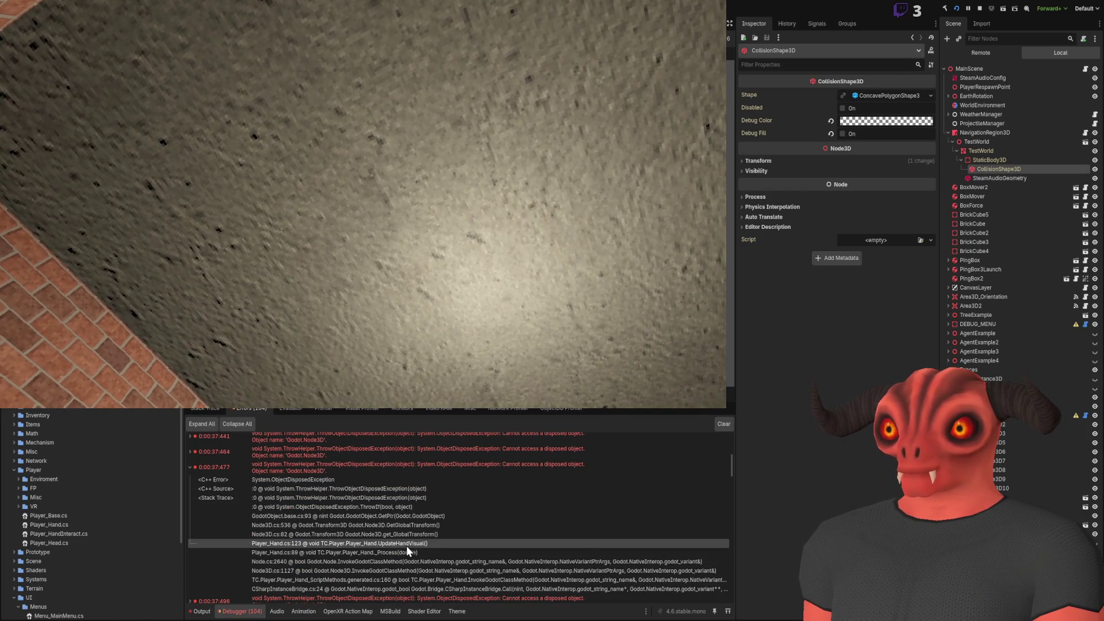
click(209, 412)
click(233, 408)
Clear the output log, stop the running game and switch to Visual Studio
click(199, 611)
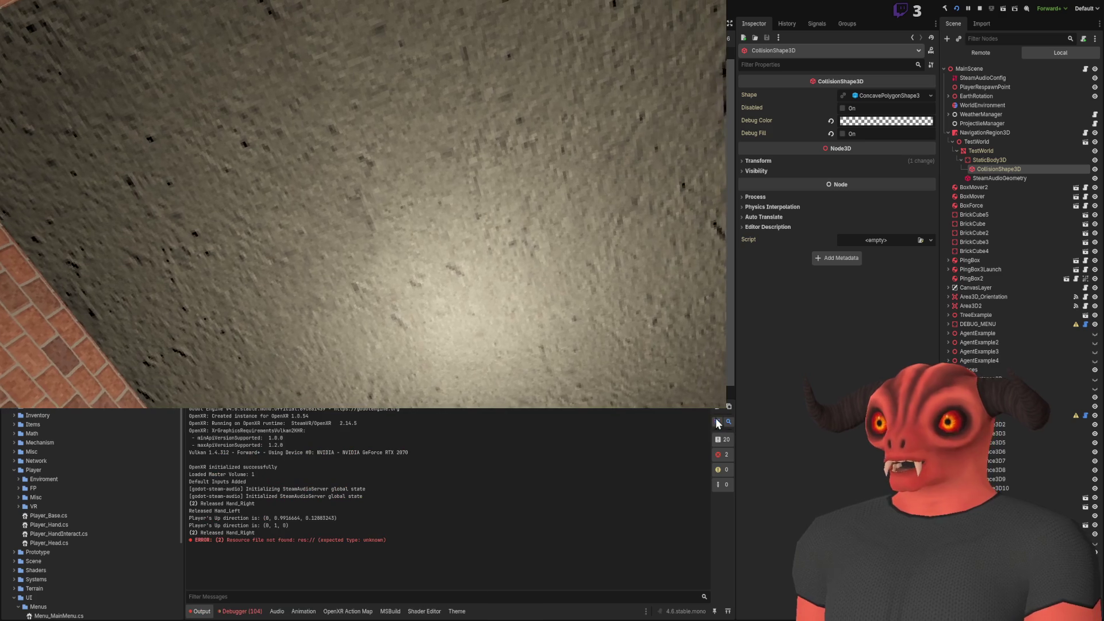
click(727, 407)
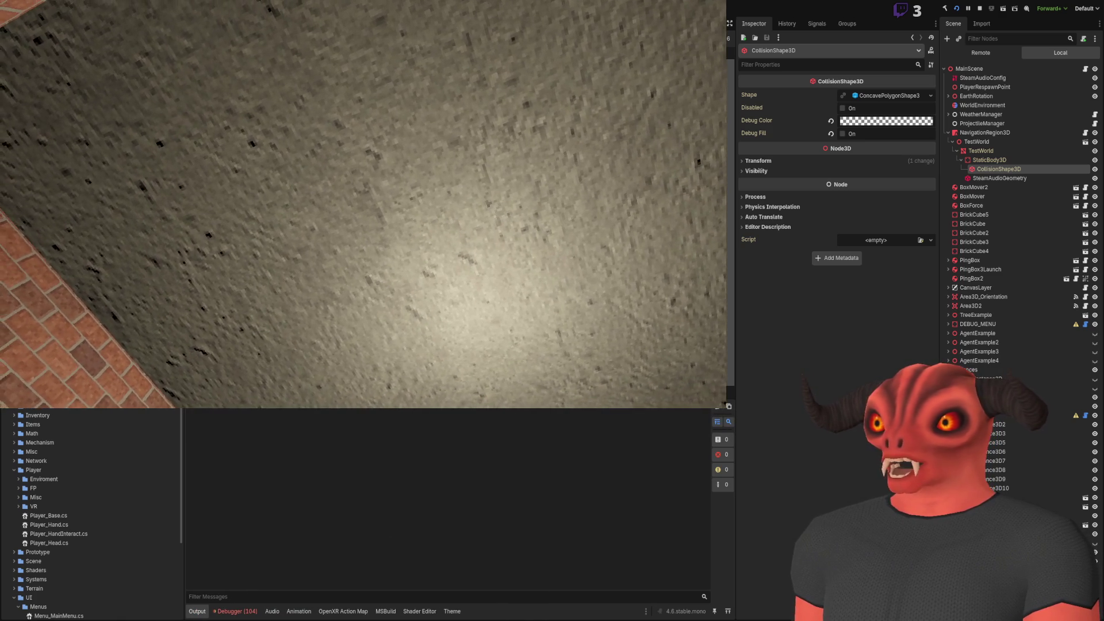
click(979, 8)
key(alt+Tab)
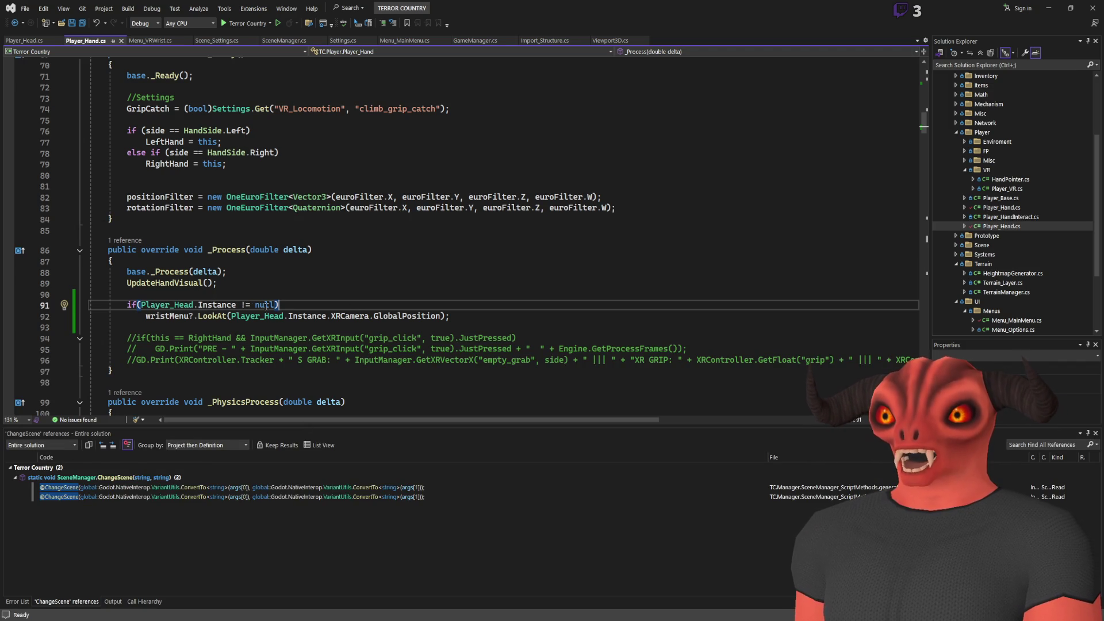
Select GlobalPosition in the LookAt line 92 of Player_Hand.cs, then return to Godot
double_click(406, 315)
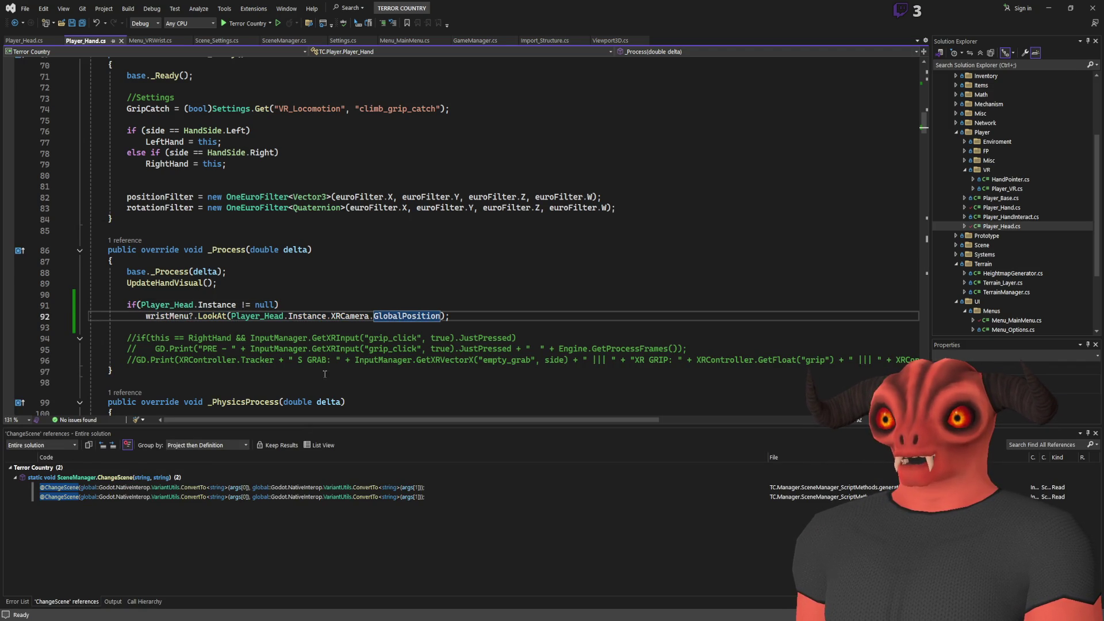
key(alt+Tab)
Assign VRWristMenu to Hand_Left's Wrist Menu field in Player_VR, then run the project from main_scene
mouse_move(353, 32)
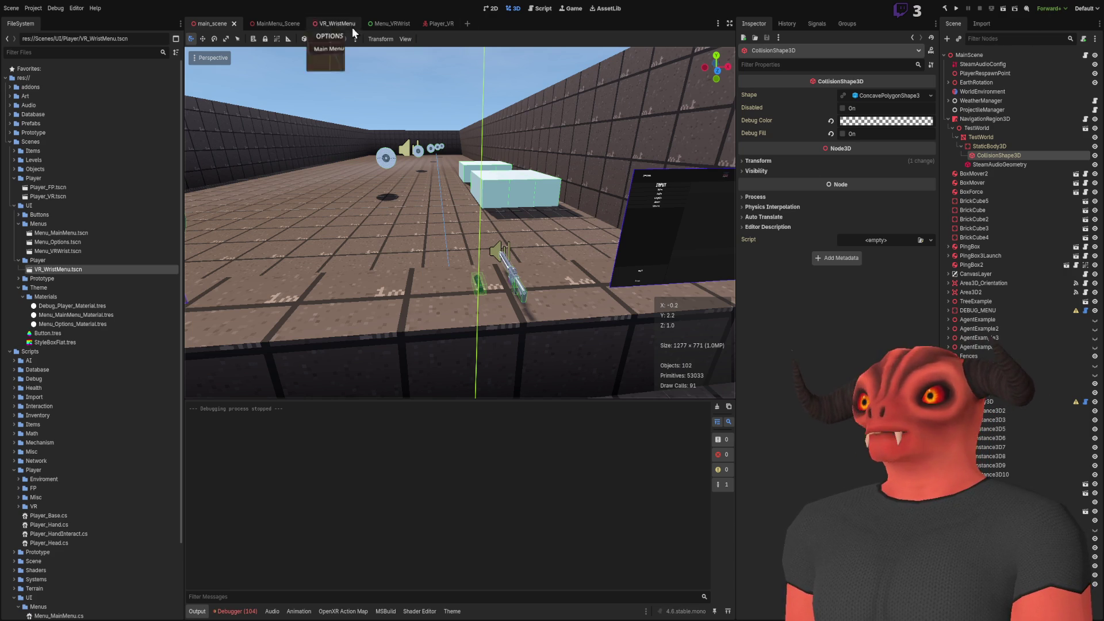
click(438, 24)
click(1022, 238)
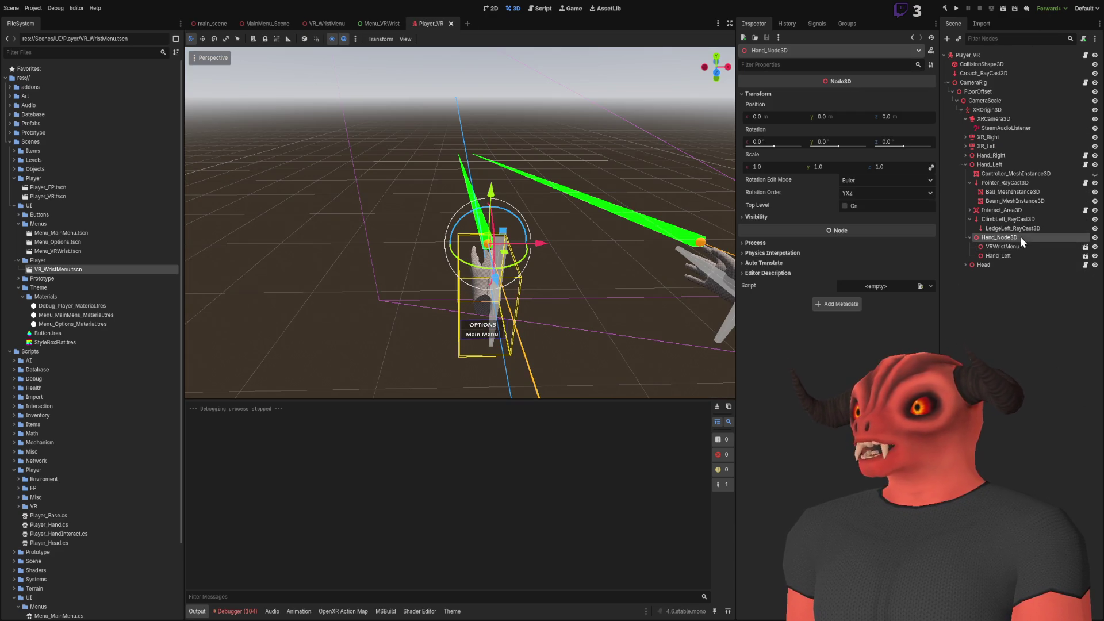
click(990, 165)
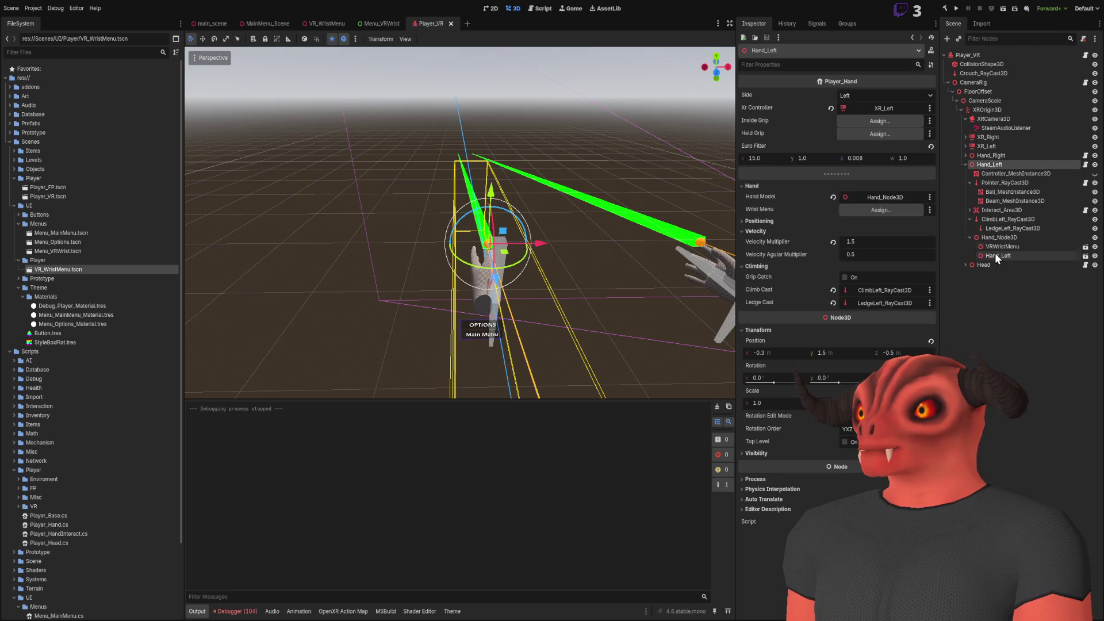
mouse_move(995, 248)
mouse_down()
mouse_move(949, 203)
mouse_move(870, 202)
mouse_move(872, 211)
mouse_up()
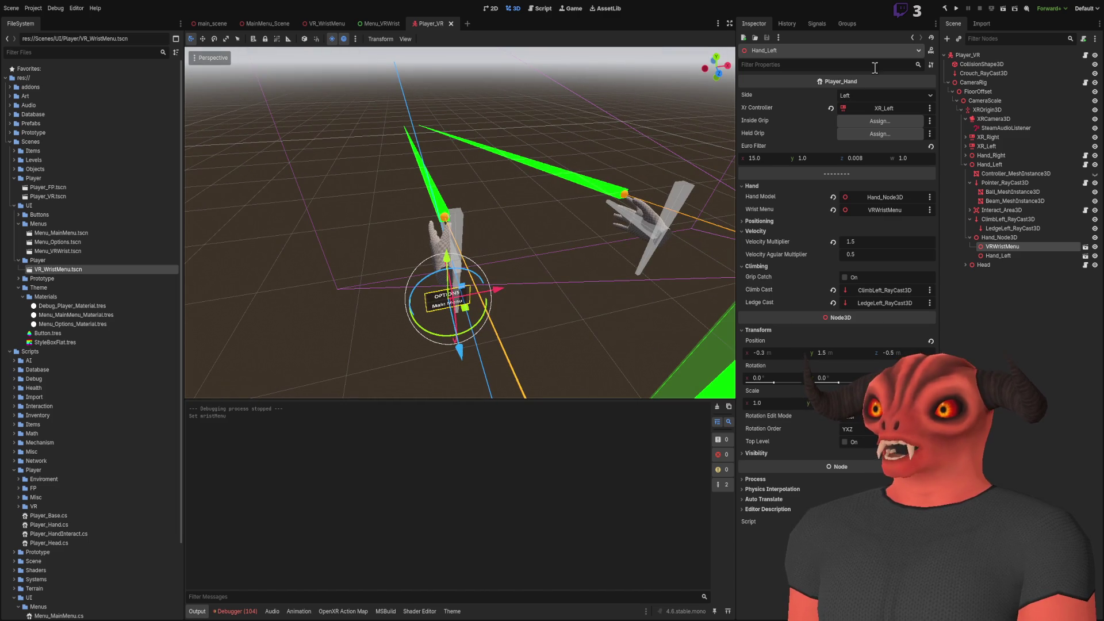
click(212, 24)
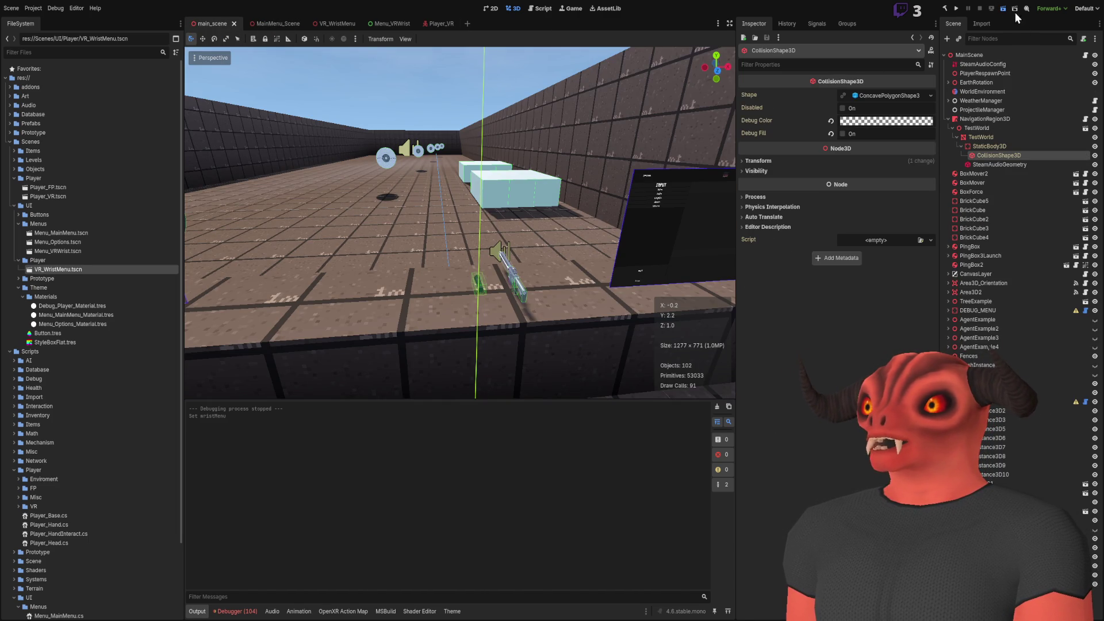
click(956, 9)
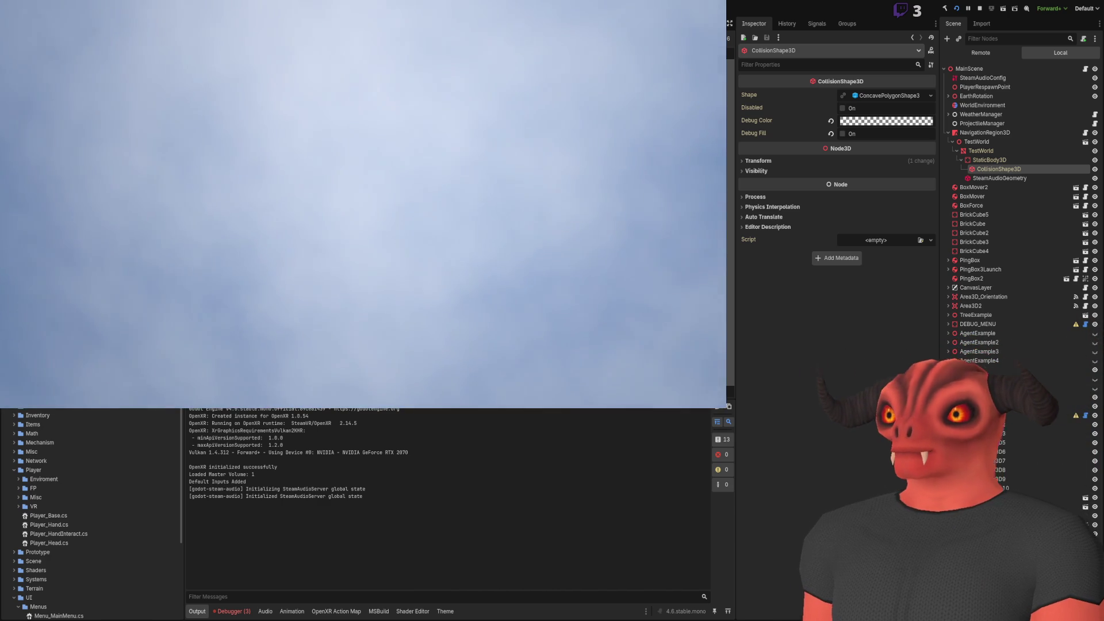
key(F8)
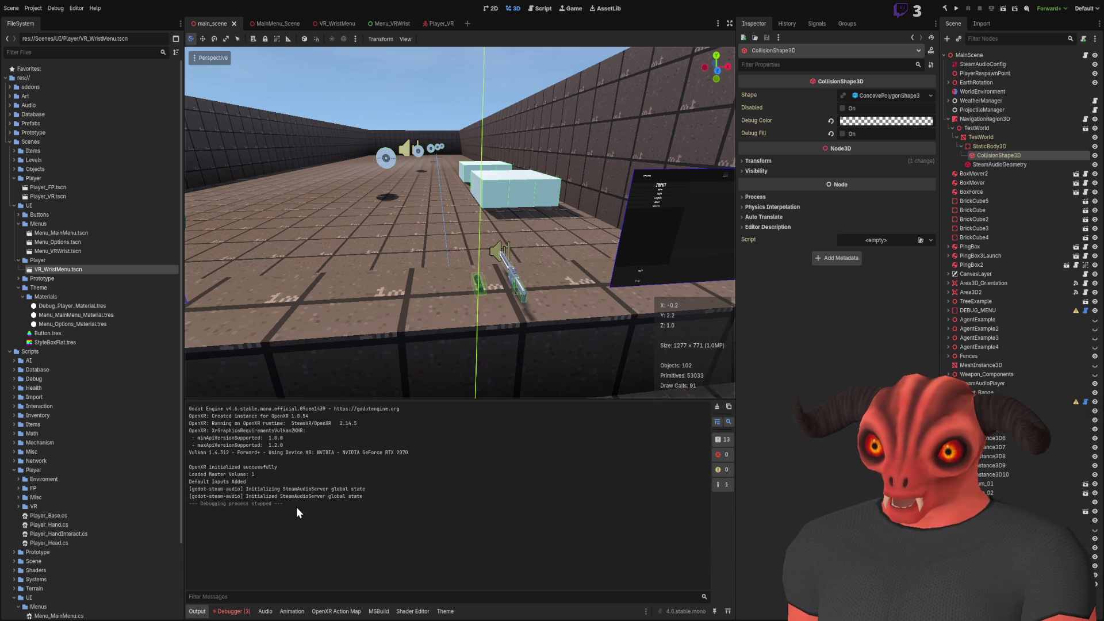
key(alt+Tab)
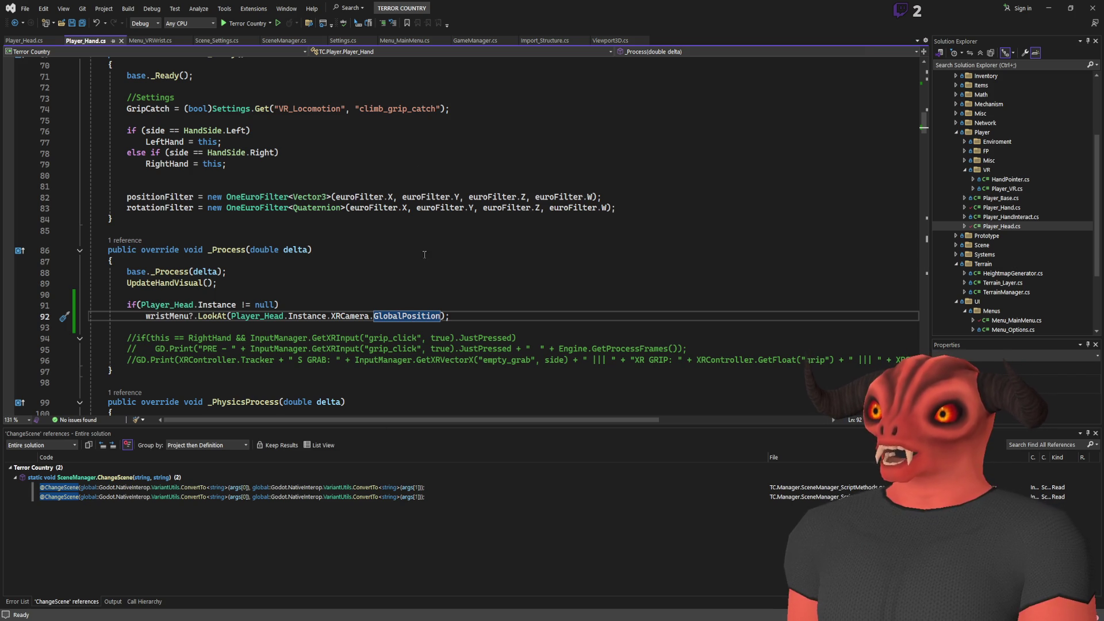
key(alt+Tab)
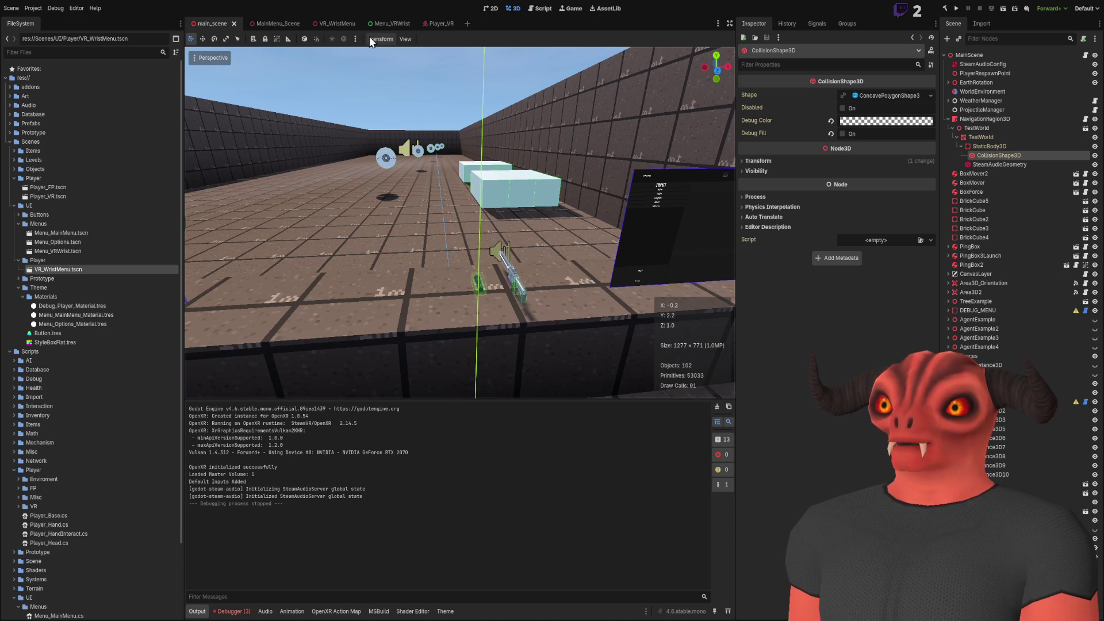
click(385, 23)
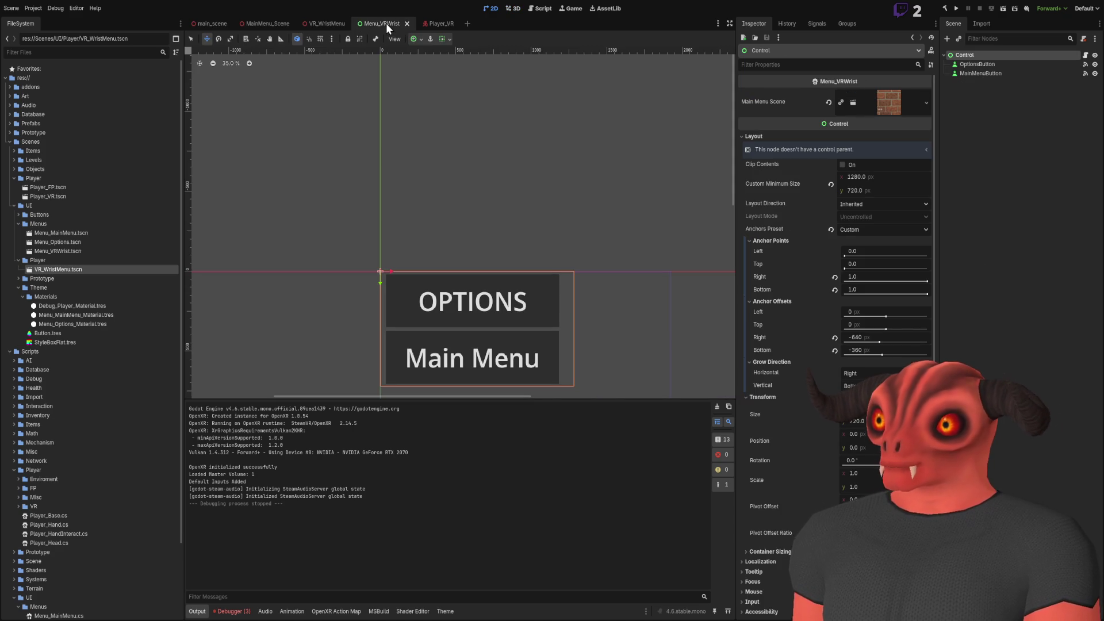
Rotate the VR_WristMenu scene's Viewport3D to 180° on Y
click(329, 22)
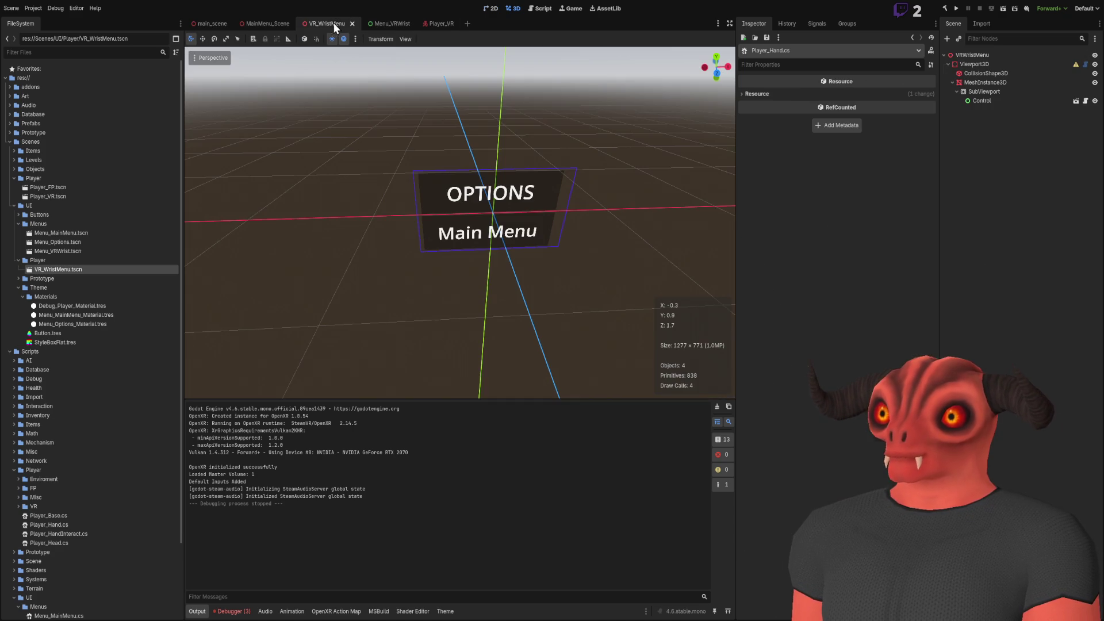
click(983, 55)
click(985, 65)
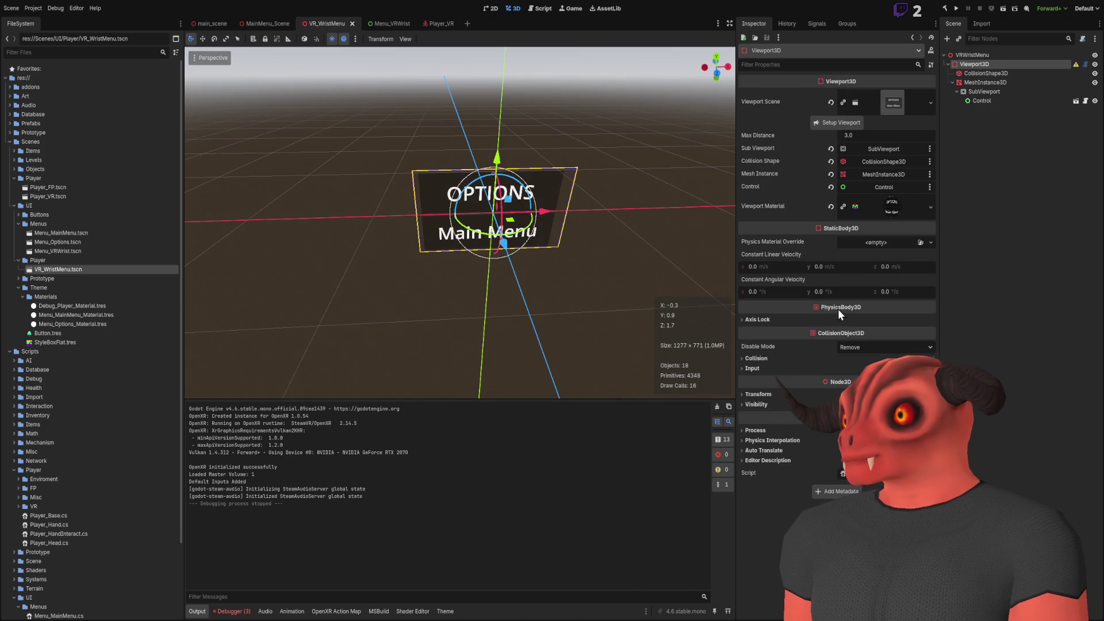
click(758, 394)
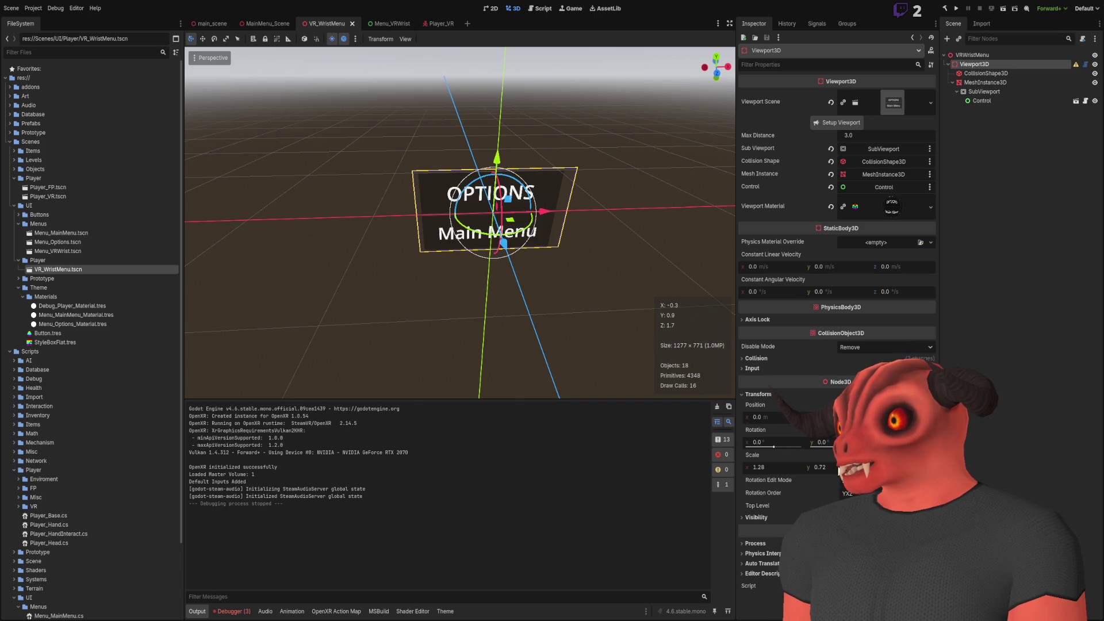
click(822, 442)
text(180)
key(Return)
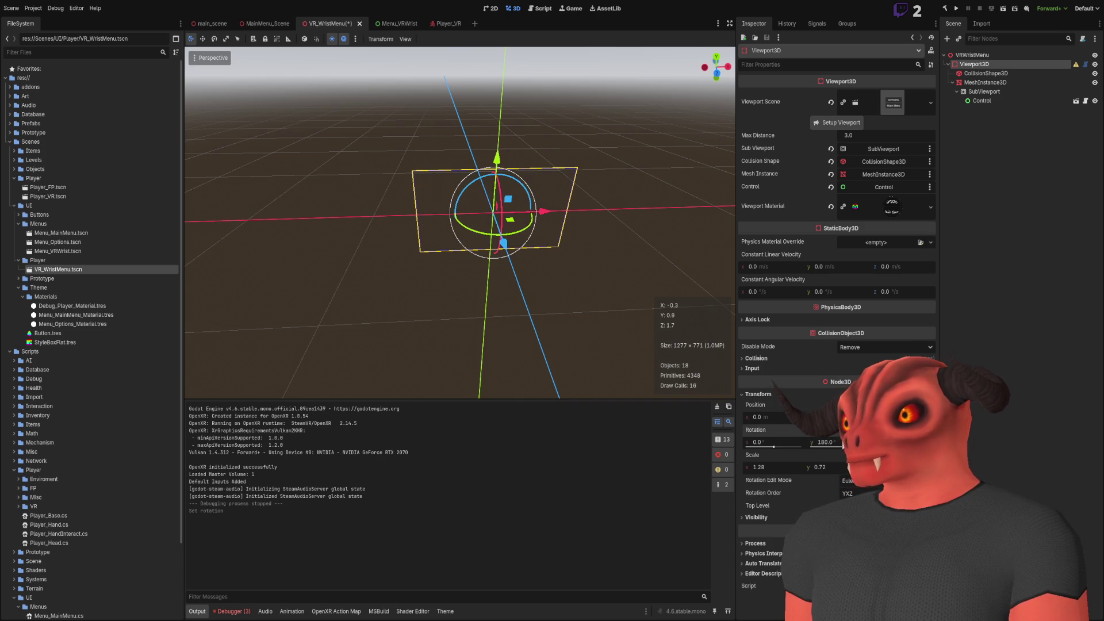
Save the VR_WristMenu scene and run the project to test the turned menu
key(KP_9)
key(ctrl+s)
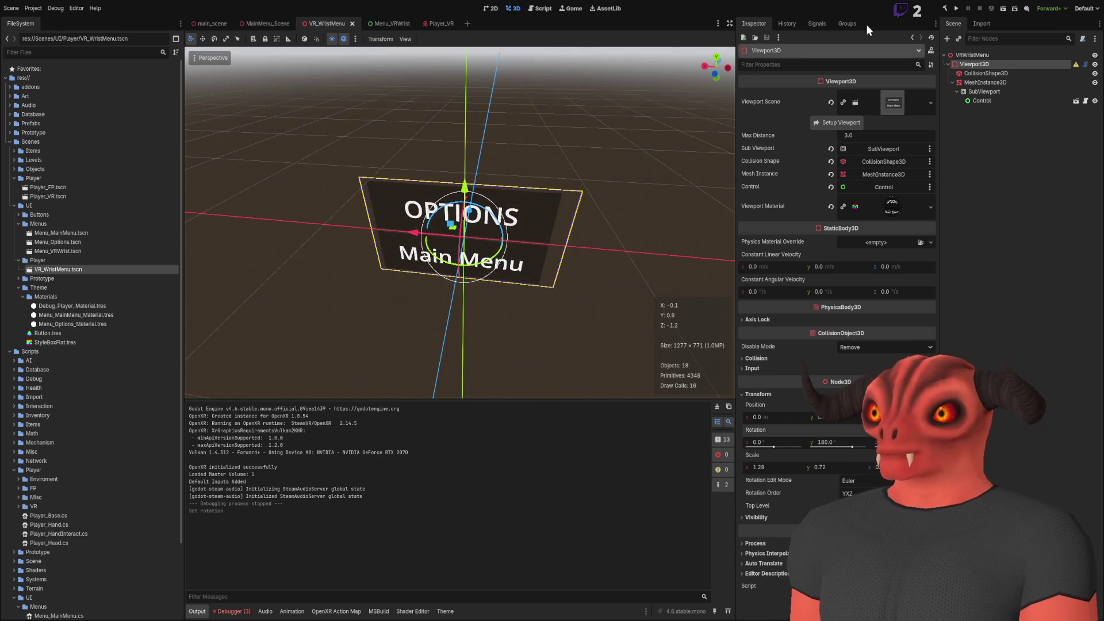
click(957, 8)
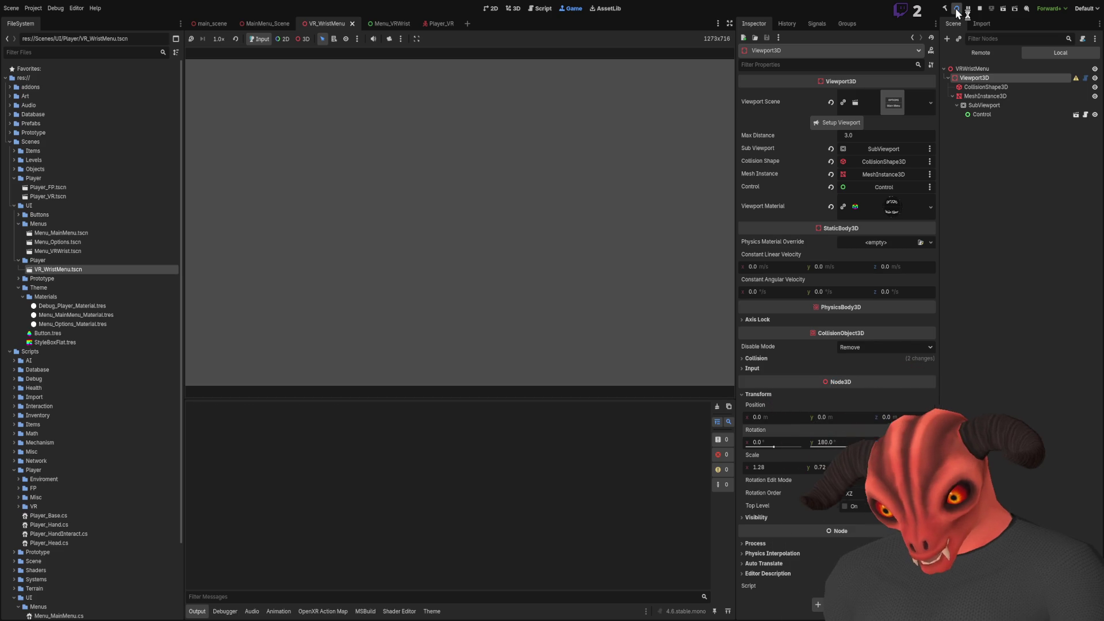
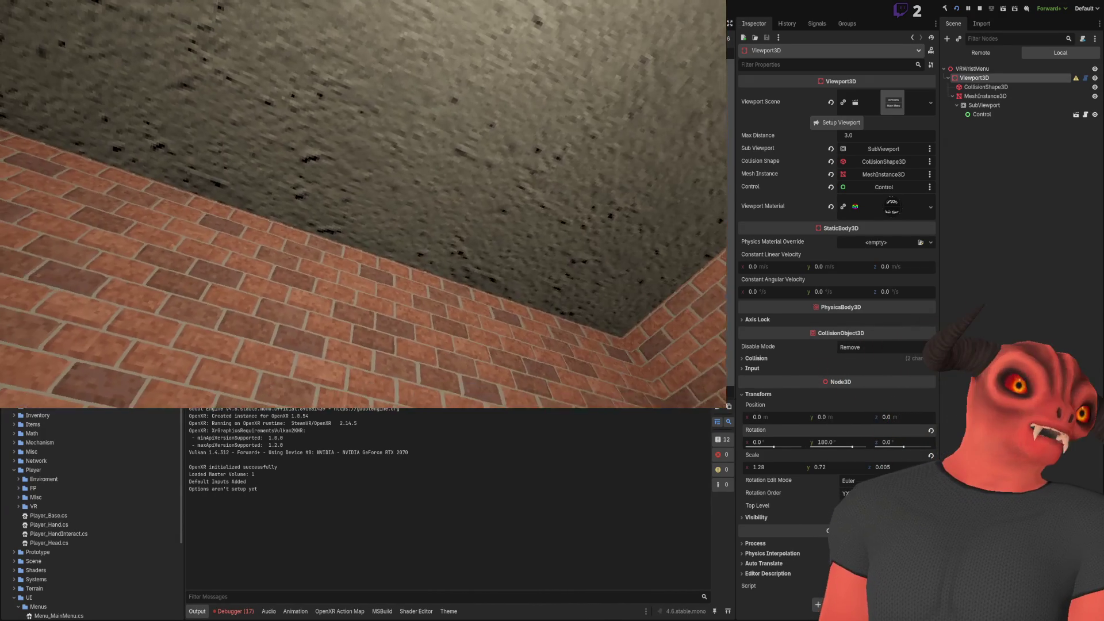
View the Debugger's Errors list, then stop the running VR test game
click(234, 612)
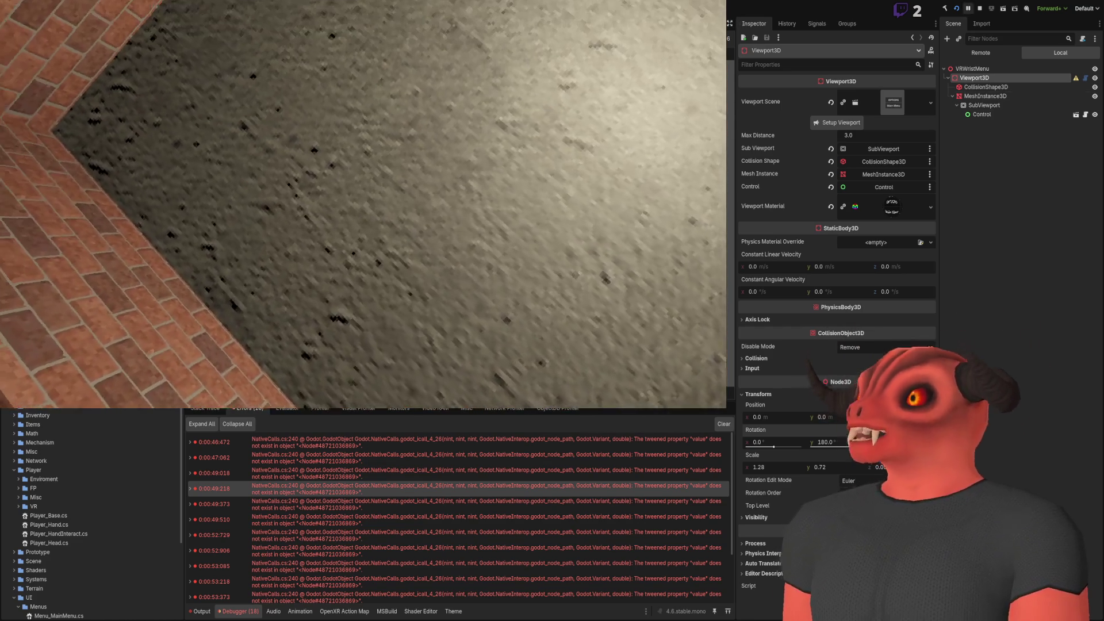
click(980, 9)
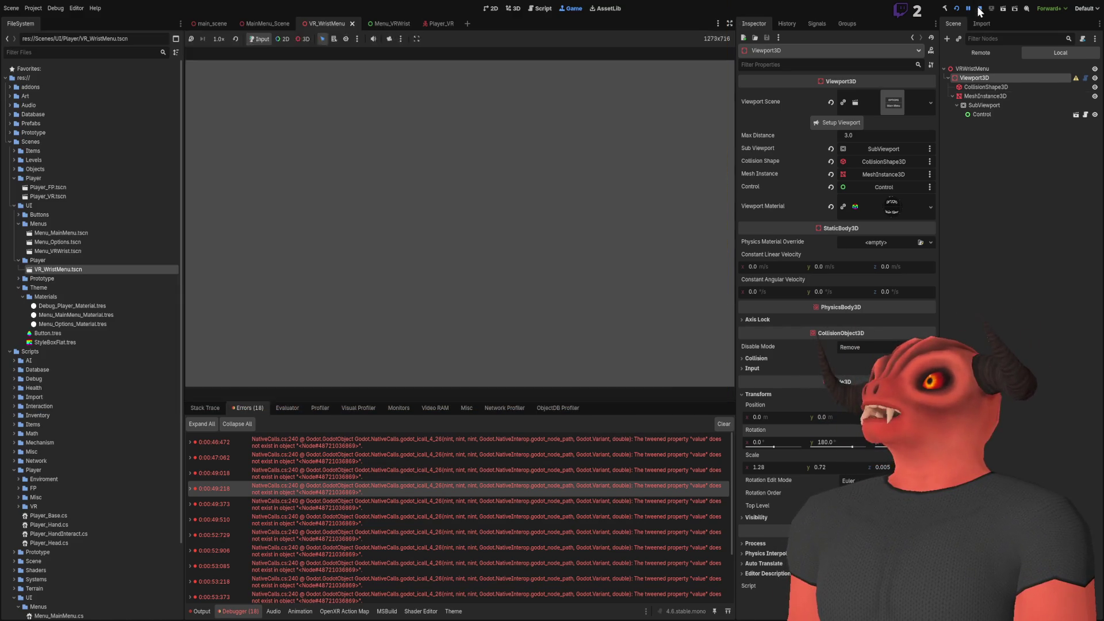
Switch between the Menu_VRWrist and main_scene tabs
click(991, 188)
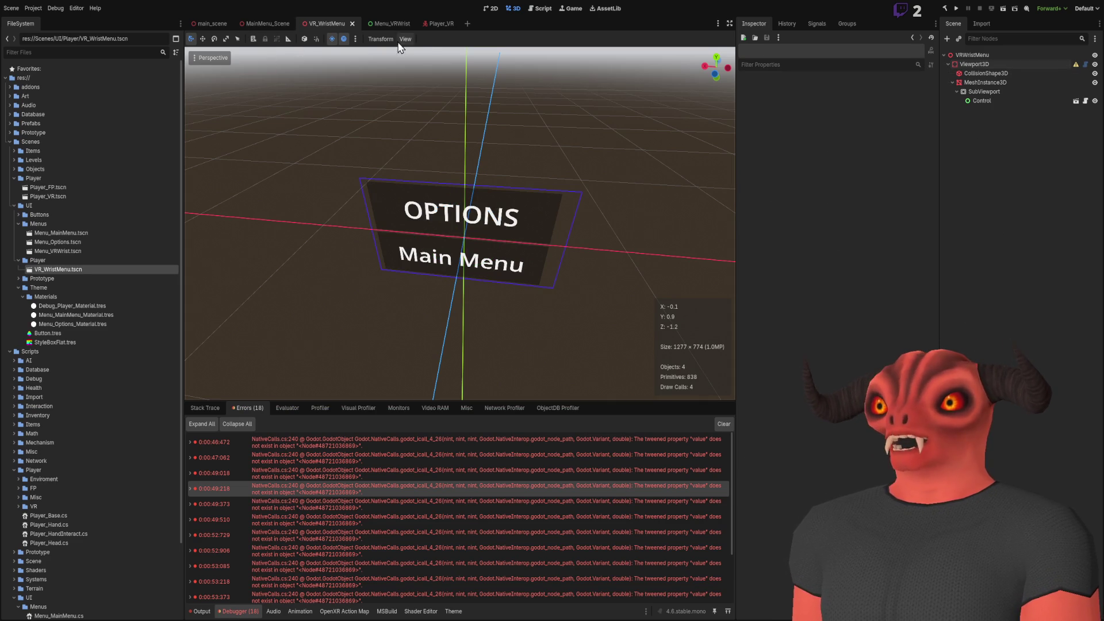
click(982, 100)
click(1075, 100)
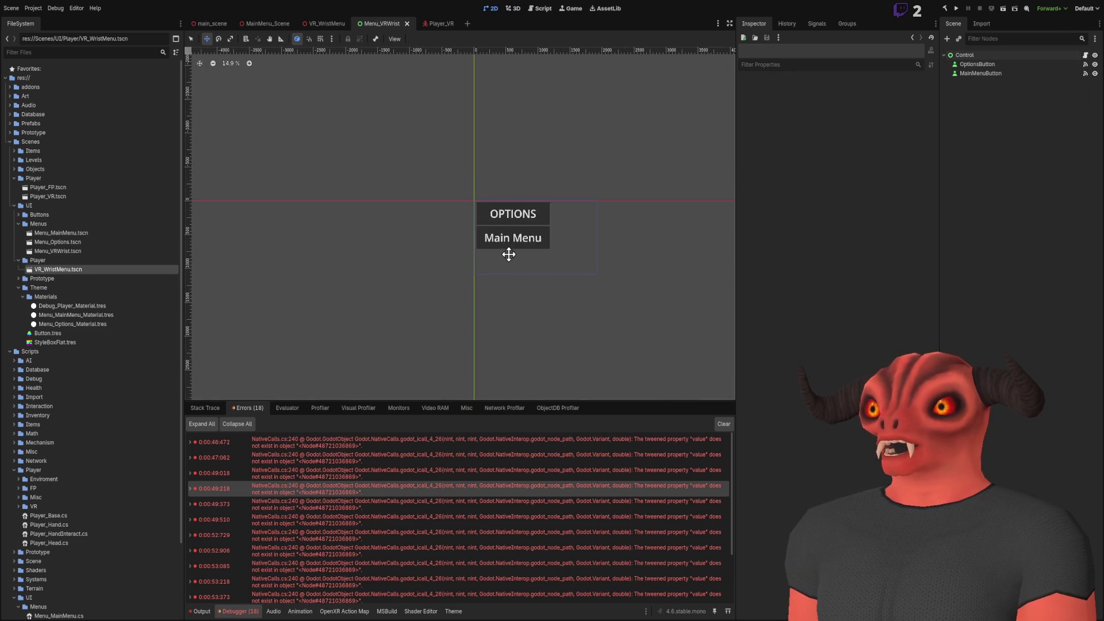
click(212, 24)
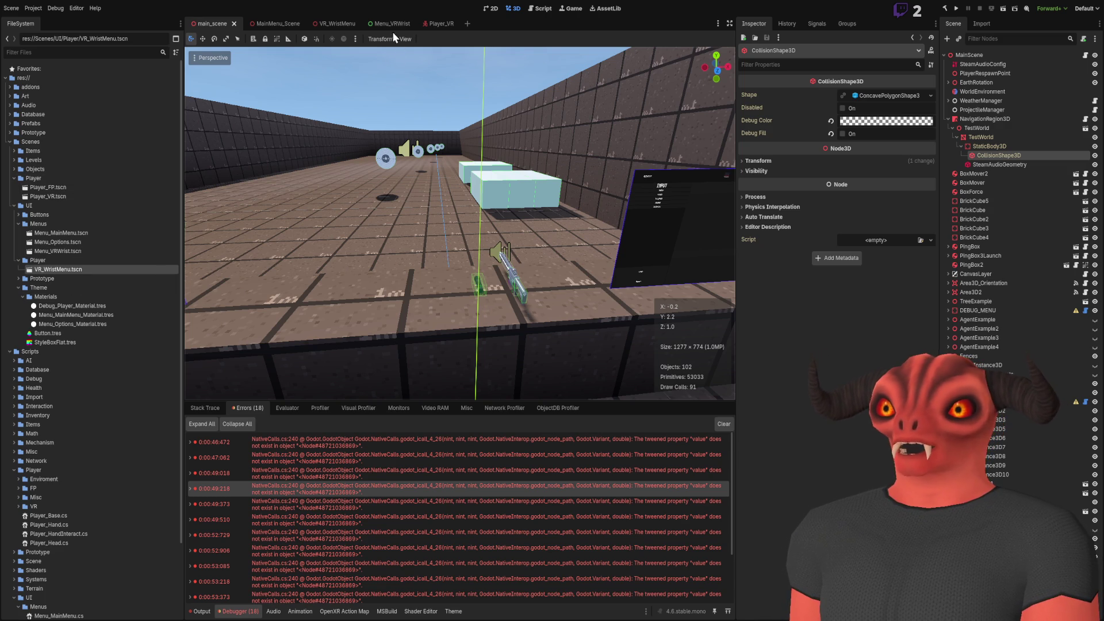
Expand Scenes/UI/Menus in FileSystem and open Menu_MainMenu.tscn
scroll(80, 301, down, 3)
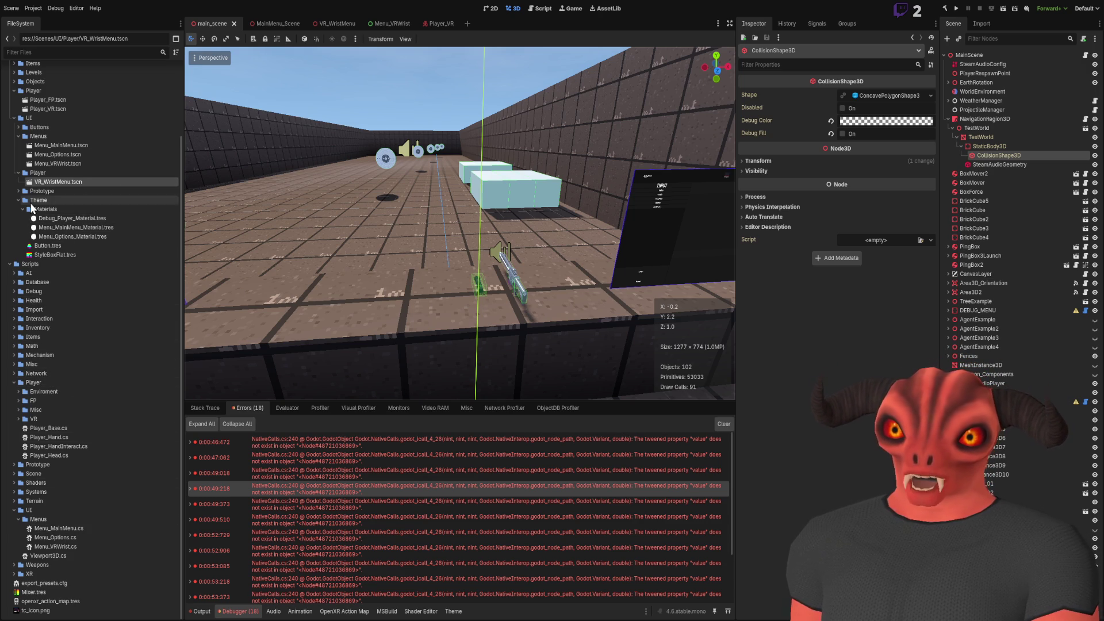
scroll(26, 252, up, 3)
click(18, 223)
click(14, 205)
click(14, 178)
click(13, 187)
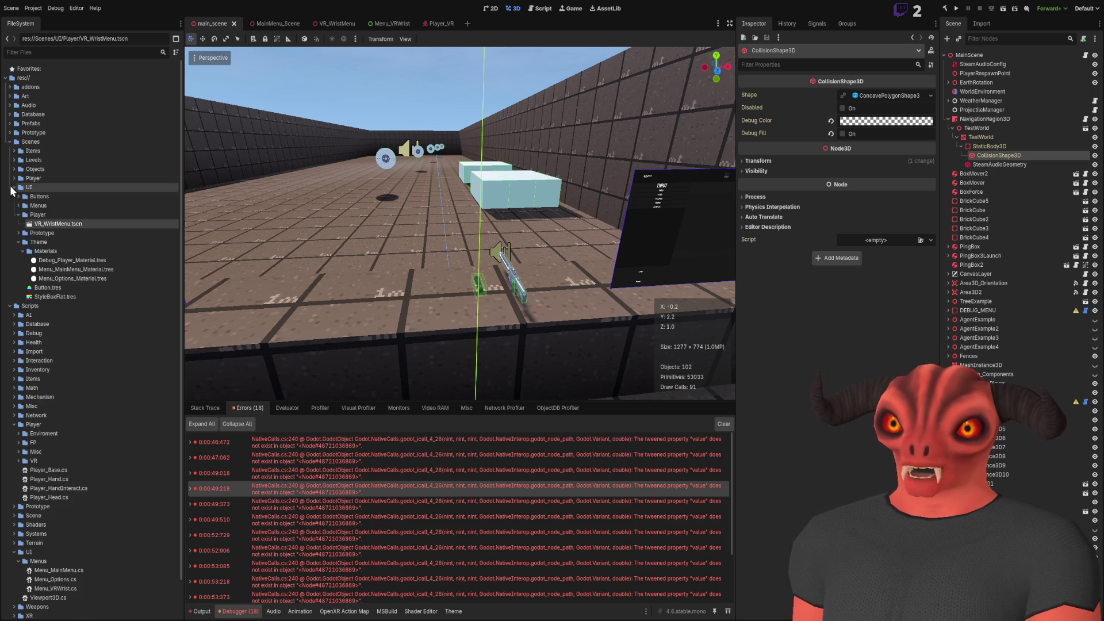
click(18, 216)
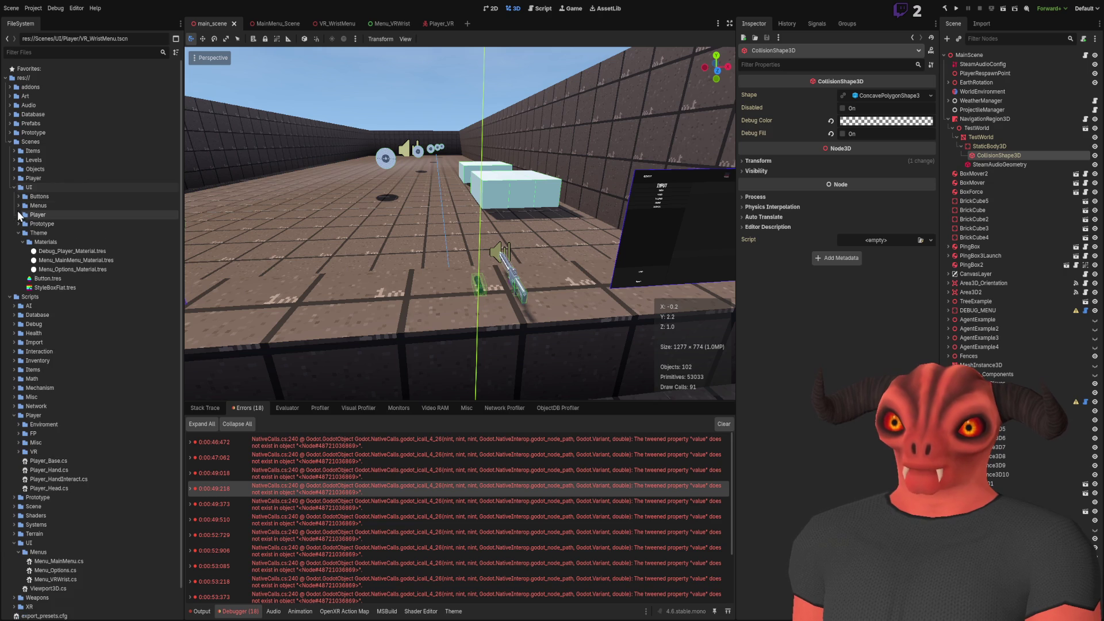
click(18, 206)
click(76, 215)
double_click(74, 214)
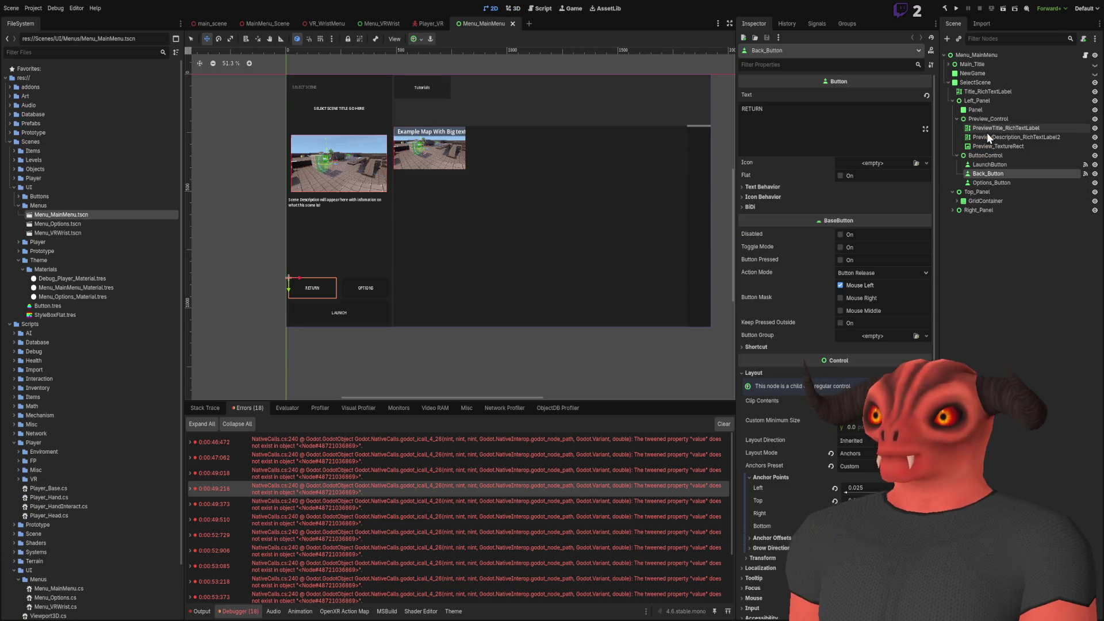
Reparent Back_Button from SelectScene to the NewGame node
click(948, 82)
click(978, 72)
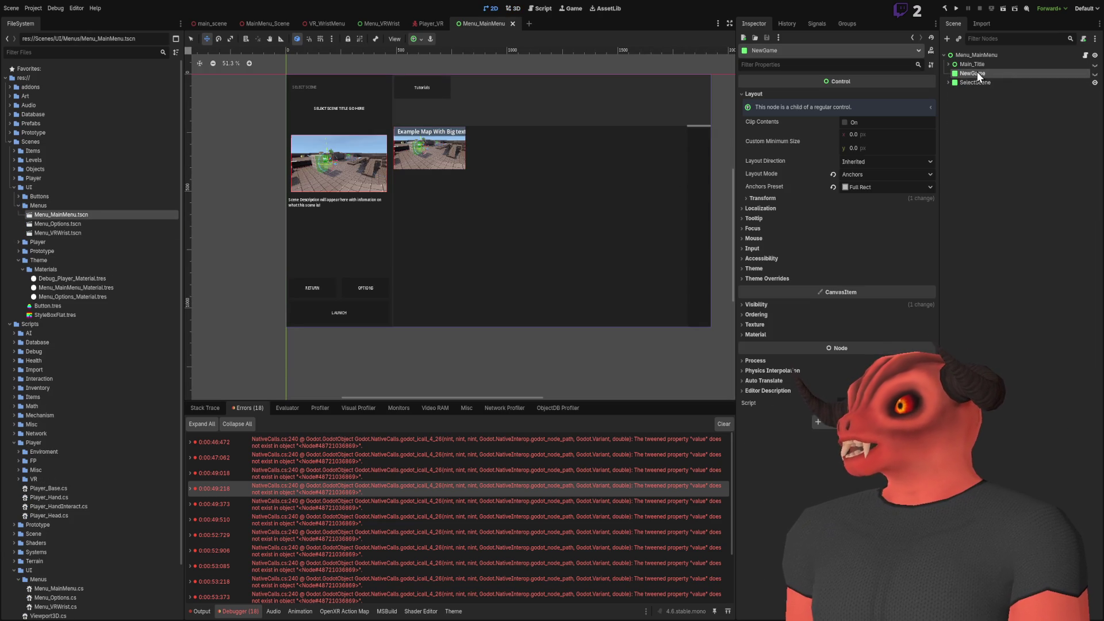
click(949, 82)
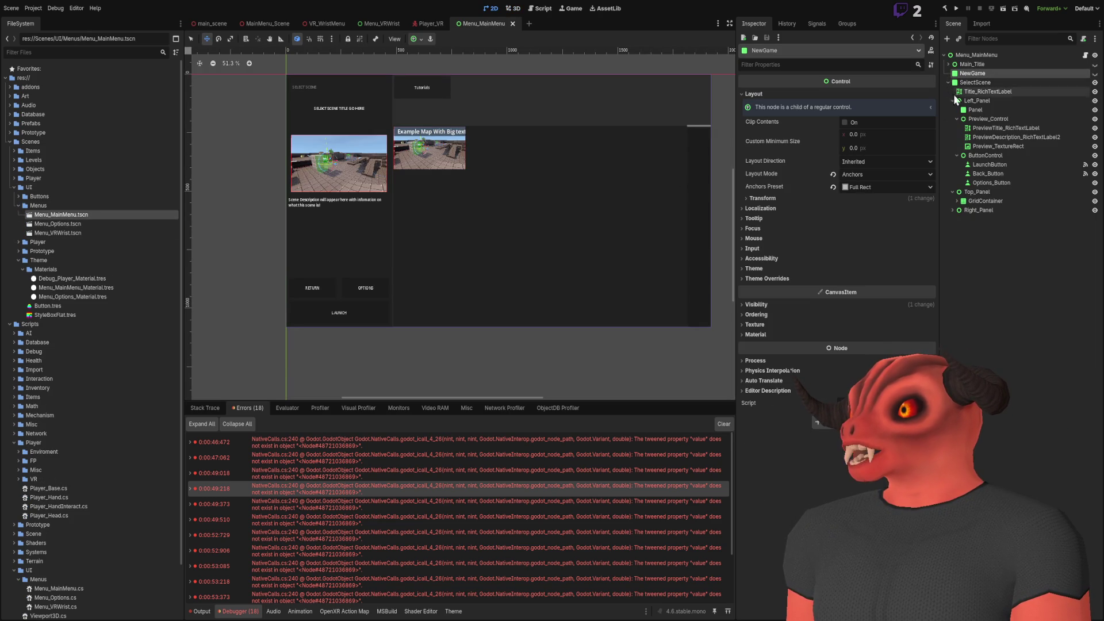
click(1004, 188)
click(1003, 175)
drag(975, 84, 977, 73)
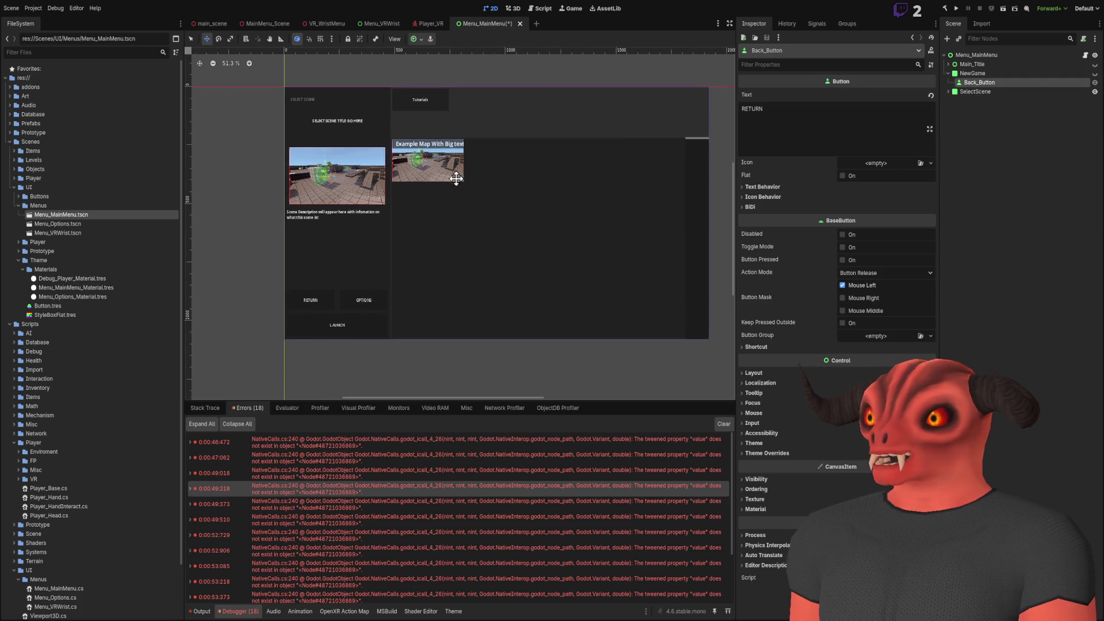
Hide SelectScene, show NewGame, and bring up the RETURN button's Layout properties
click(981, 106)
click(1095, 92)
click(1095, 73)
scroll(505, 216, up, 2)
click(606, 157)
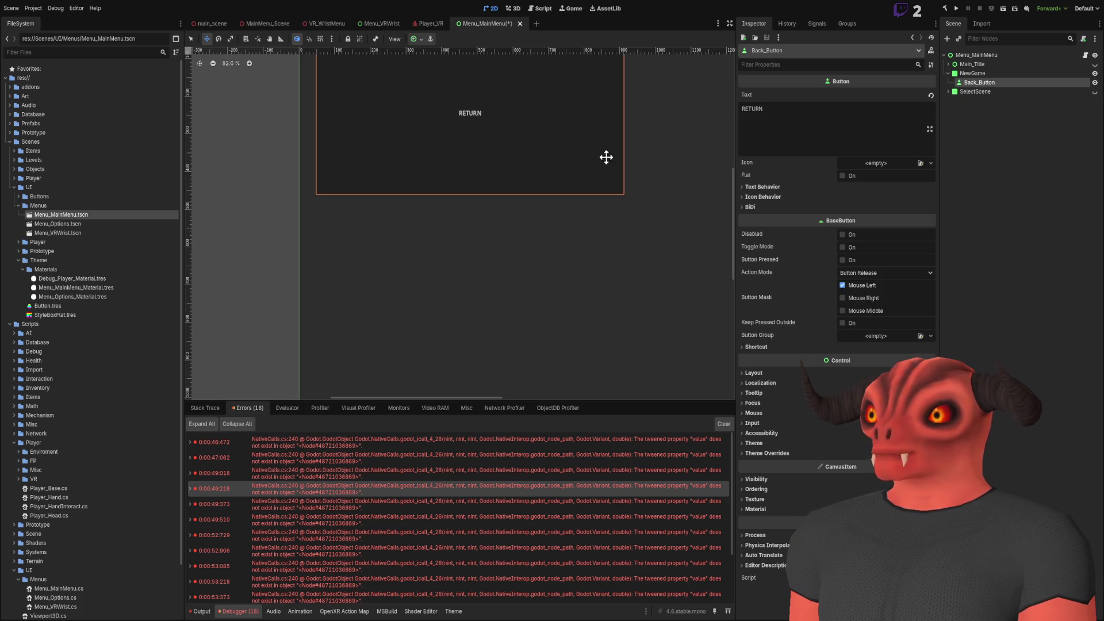
scroll(655, 192, down, 2)
scroll(541, 182, down, 1)
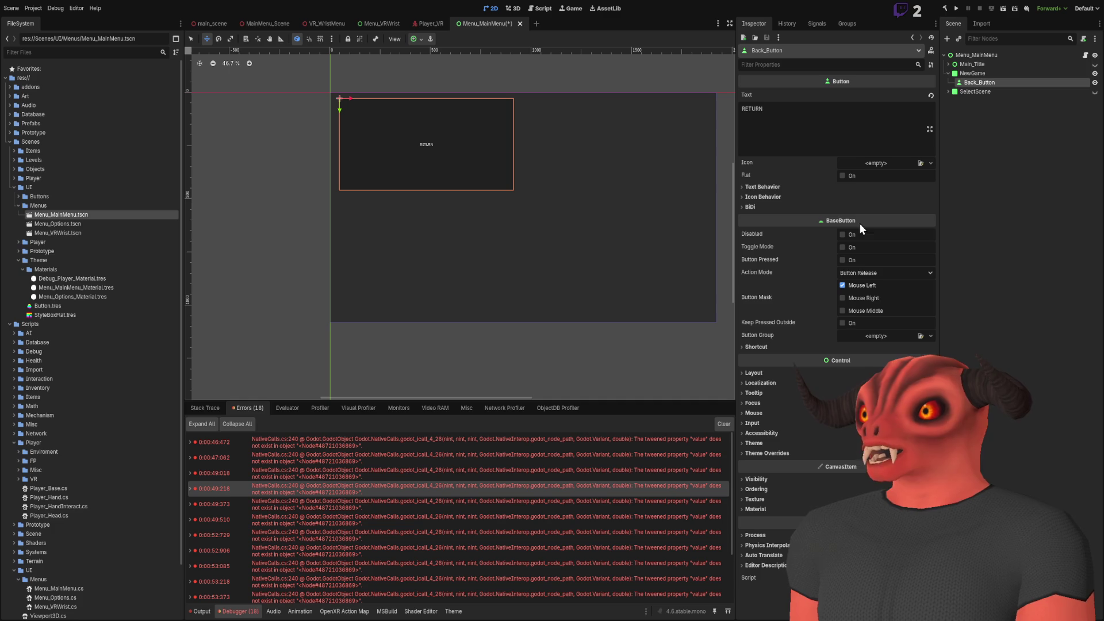
click(760, 372)
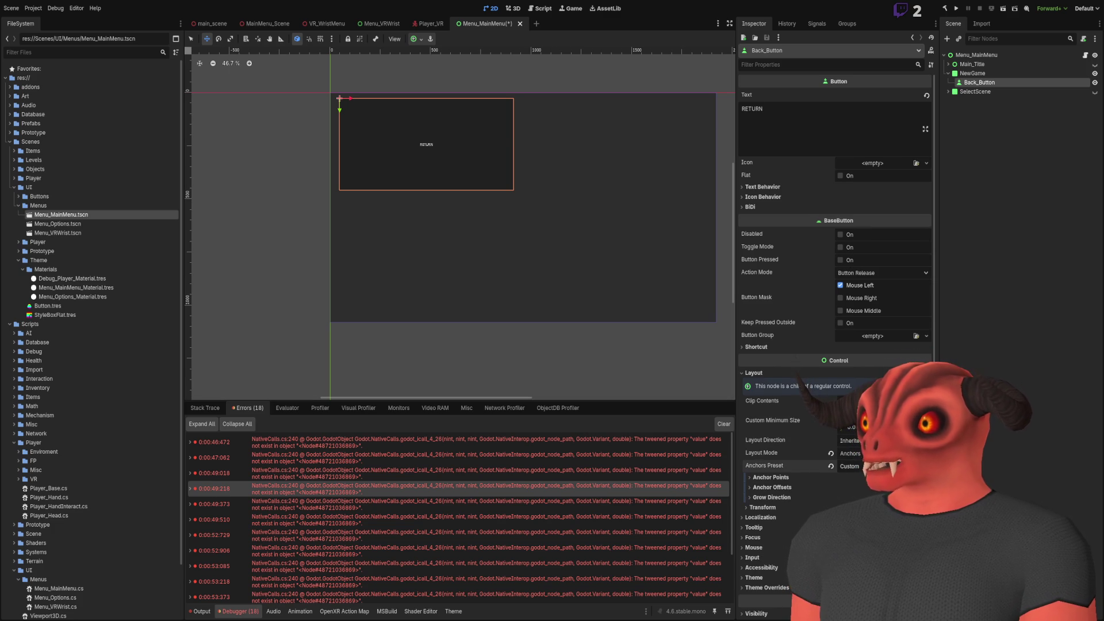
Center-anchor the RETURN button and drag it near the canvas origin
click(851, 465)
mouse_move(522, 207)
mouse_down()
mouse_move(345, 327)
mouse_move(364, 312)
mouse_up()
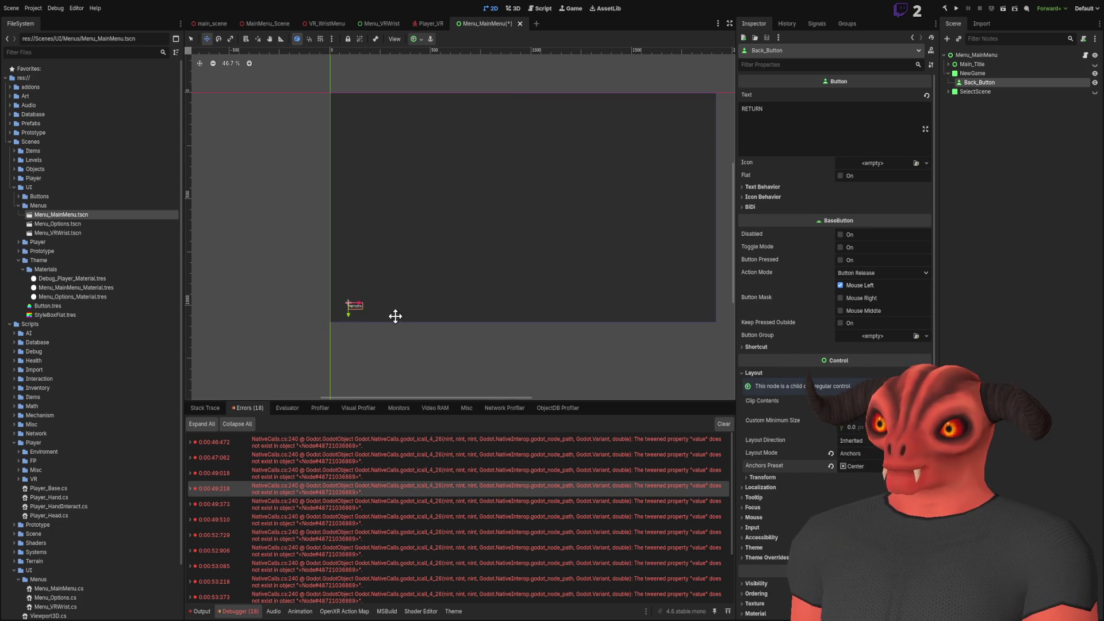
scroll(399, 205, up, 4)
scroll(602, 227, down, 2)
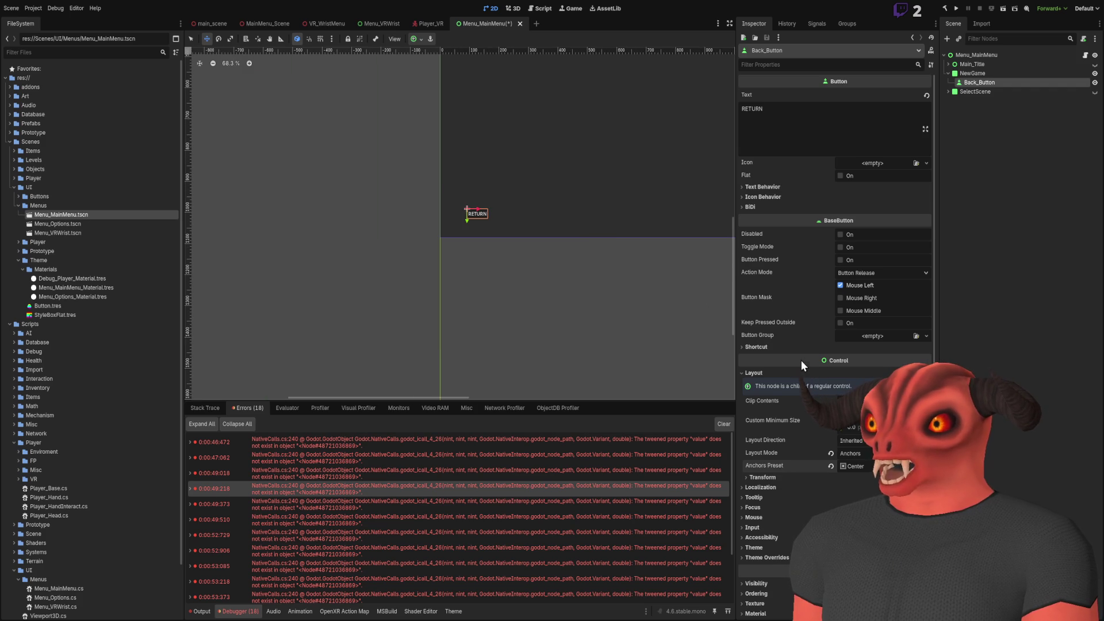
click(770, 477)
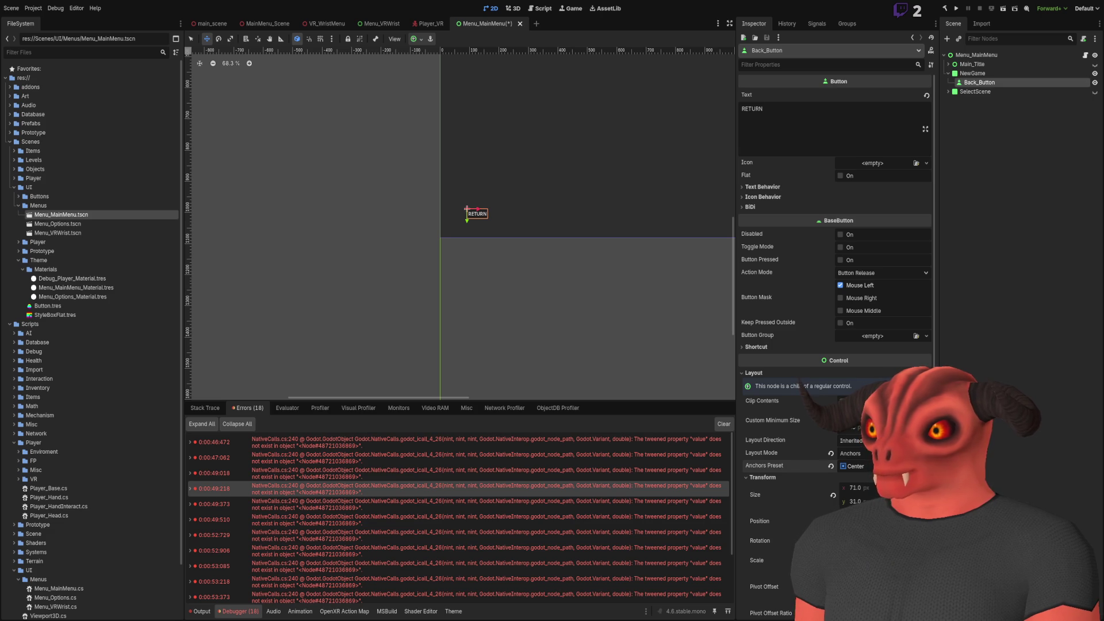
Anchor RETURN bottom-left, widen its Size x, and move it to about 29, 980
click(856, 494)
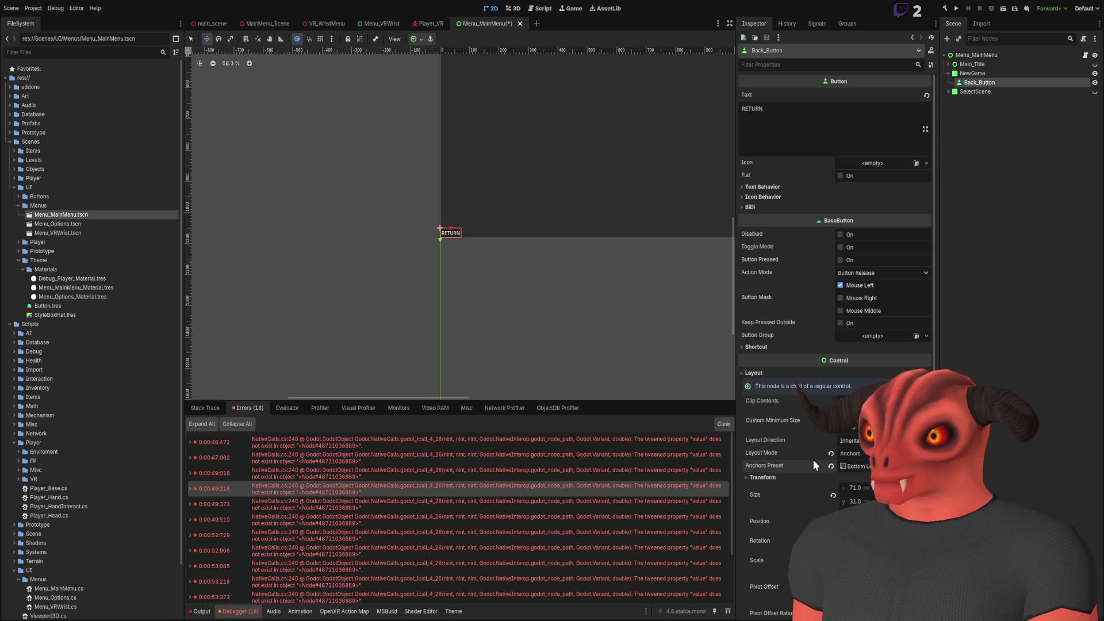
scroll(790, 454, down, 5)
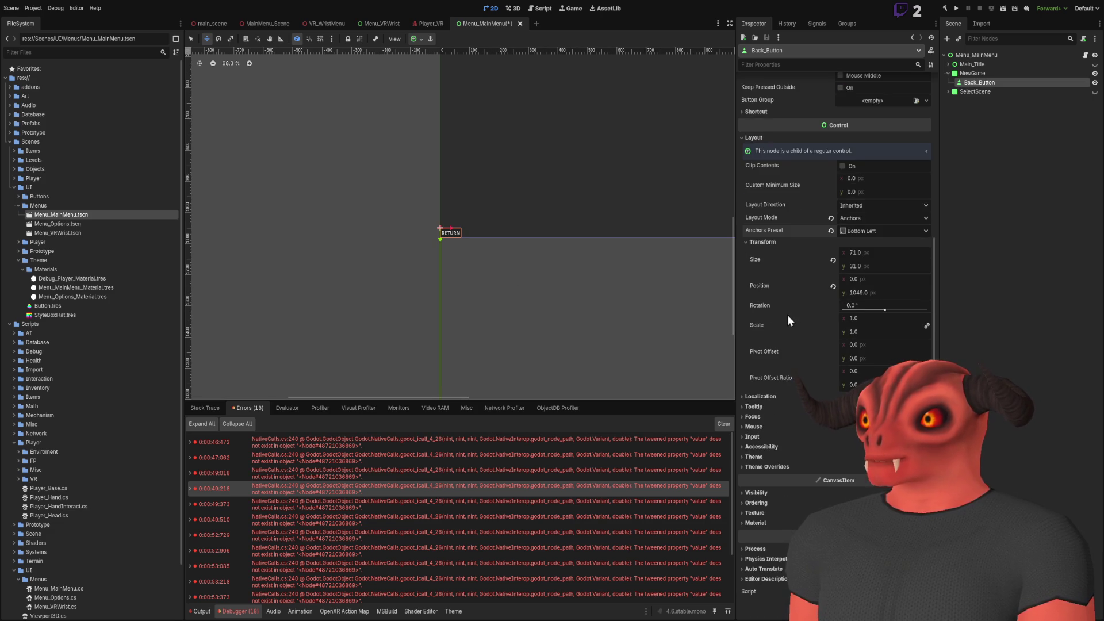
click(763, 242)
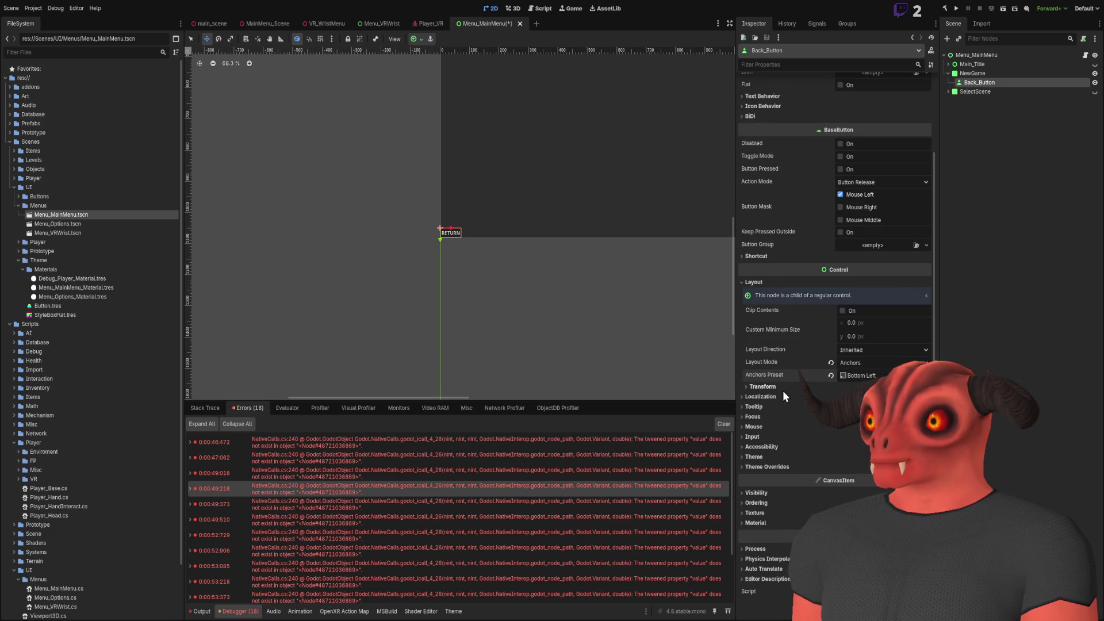
click(765, 387)
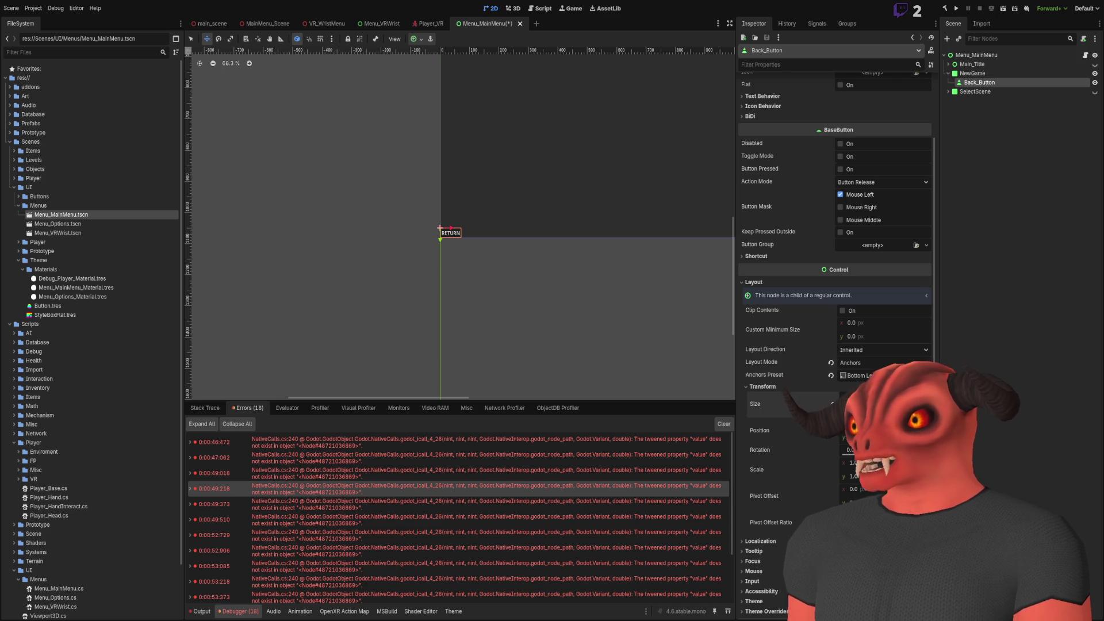
key(Return)
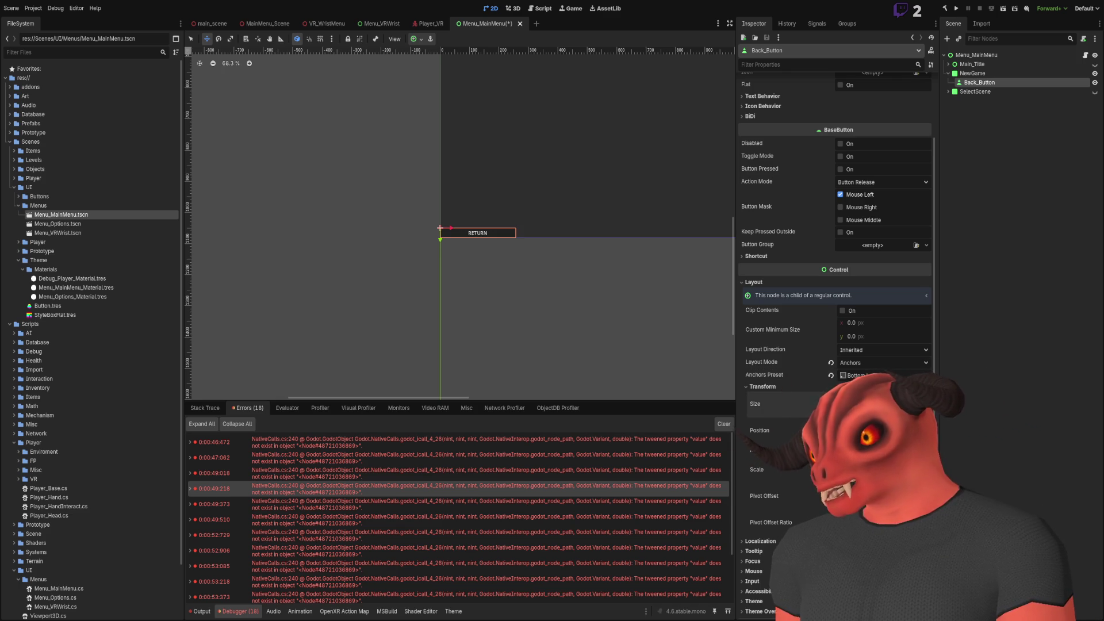
drag(492, 244, 501, 215)
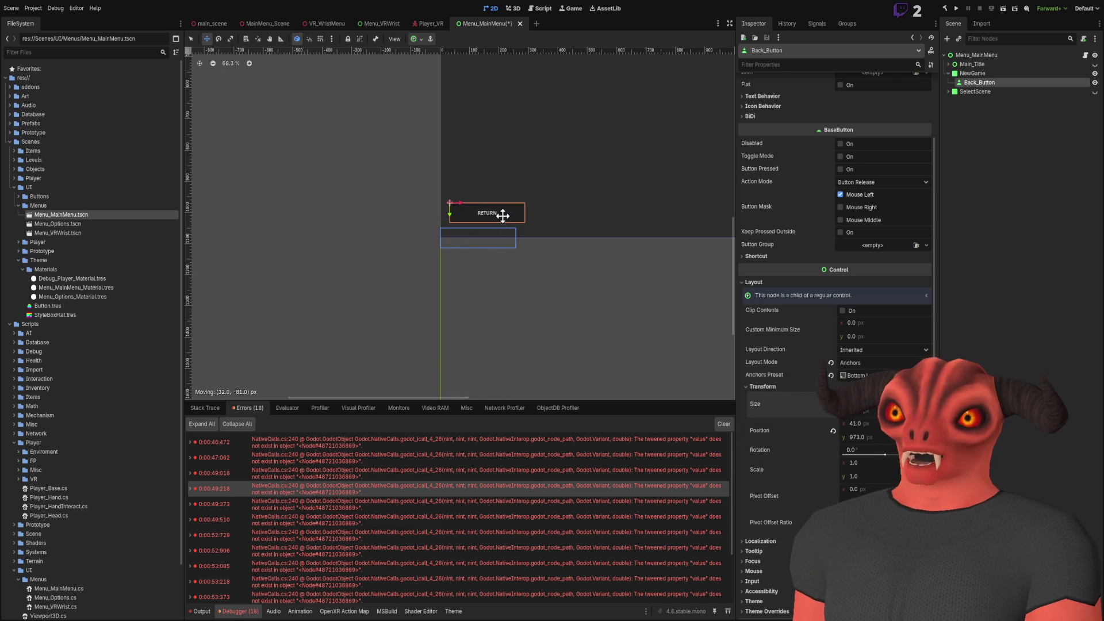
scroll(500, 217, down, 2)
scroll(503, 280, up, 1)
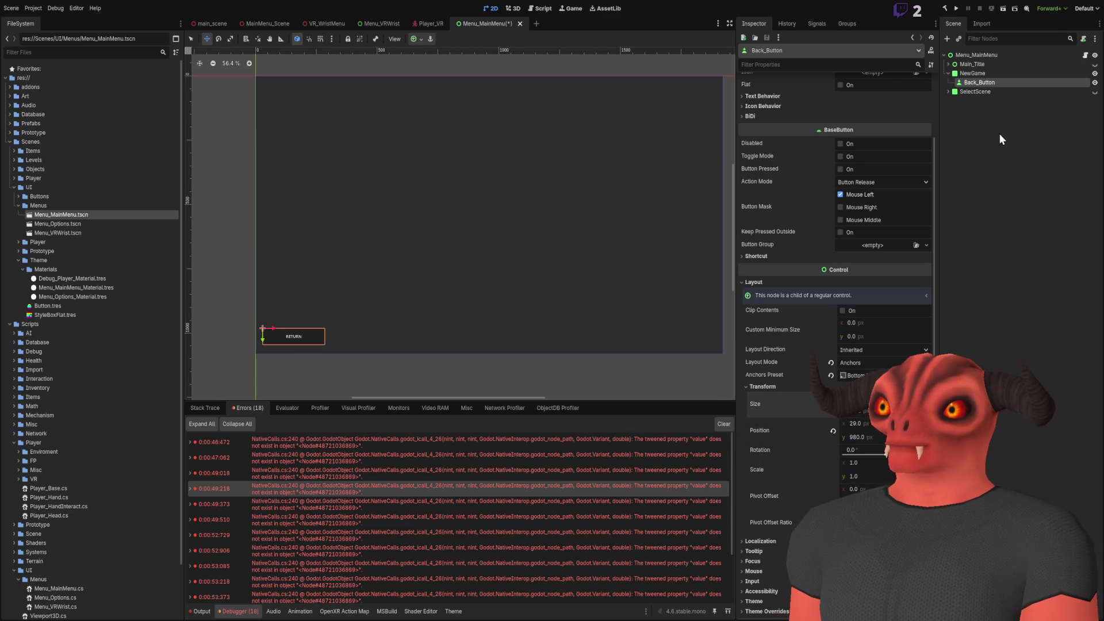
Duplicate Back_Button and rename the copy Launch_Button
key(ctrl+d)
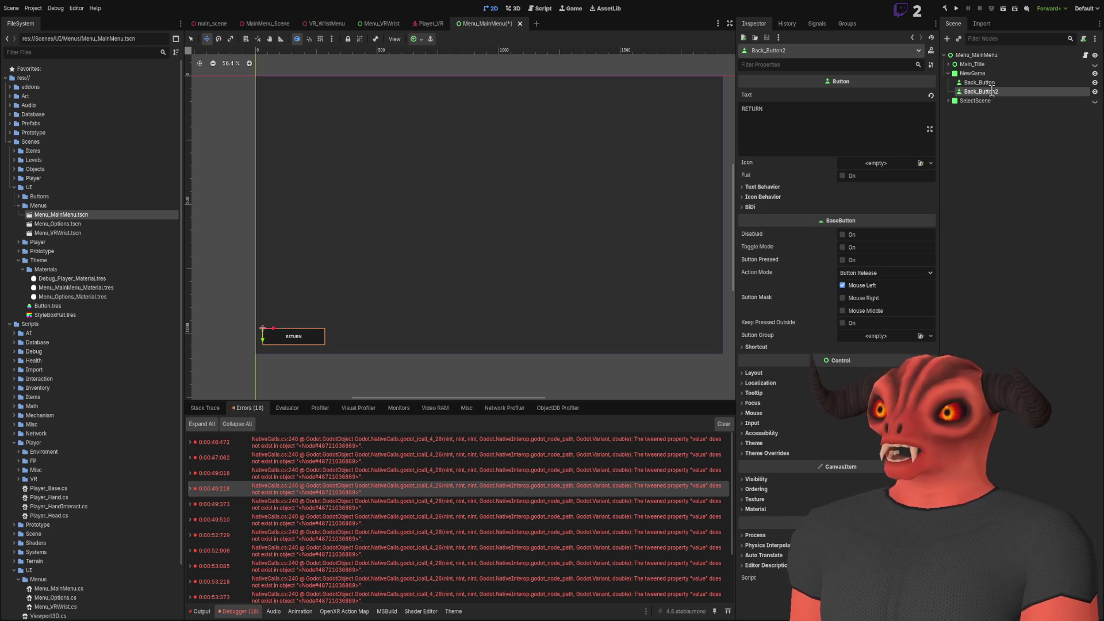
text(LLaunch_Button)
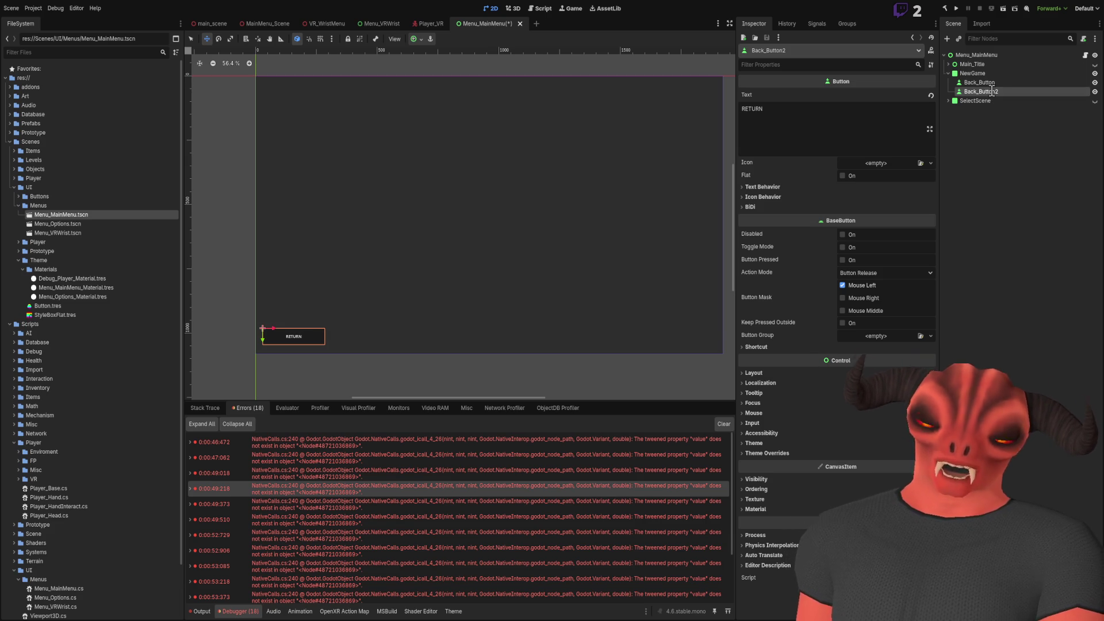
key(Return)
click(969, 92)
key(BackSpace)
key(Return)
Drag Launch_Button to the right on the canvas and show its Layout properties
mouse_move(331, 316)
mouse_down()
mouse_move(586, 251)
mouse_move(650, 264)
mouse_up()
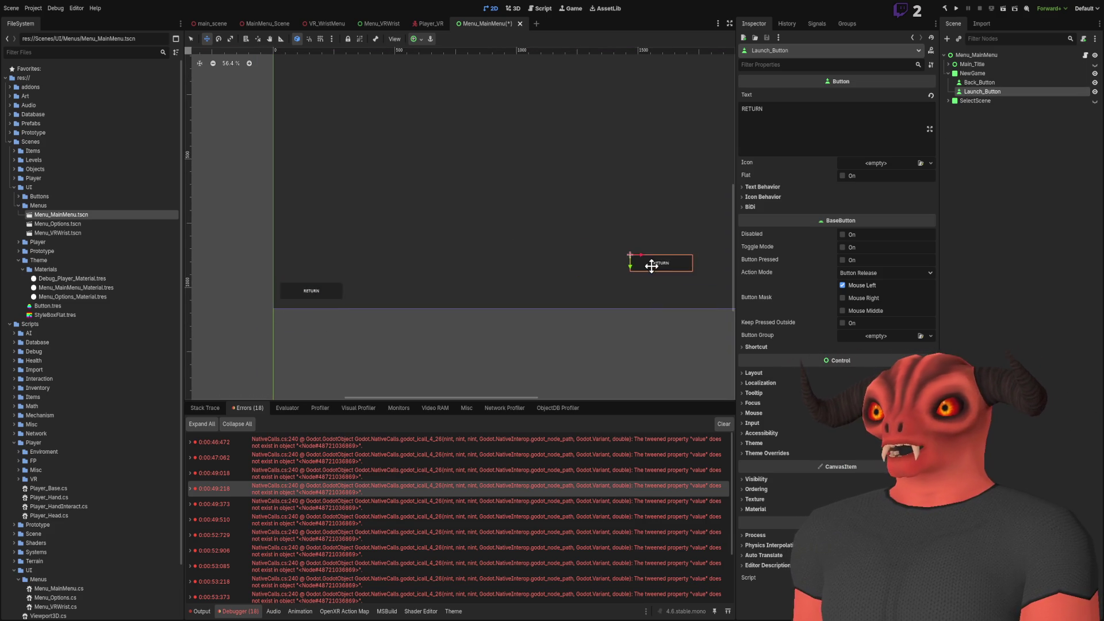
scroll(646, 303, right, 5)
click(753, 373)
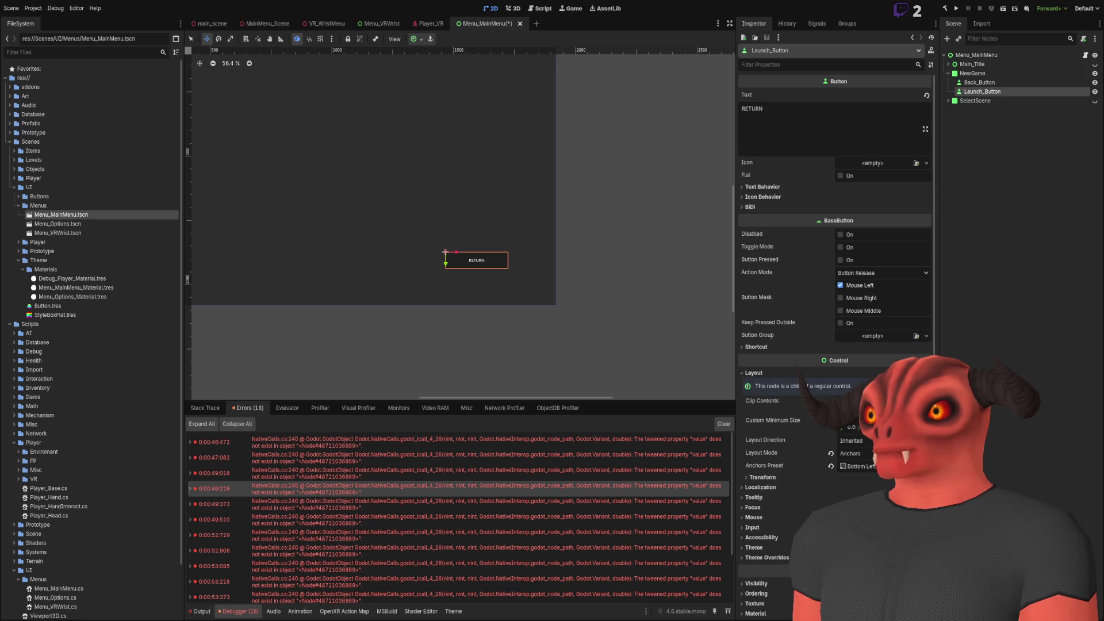
In the Signals dock, inspect Back_Button's pressed() connection to SelectMenu and Launch_Button's unconnected signals
click(812, 23)
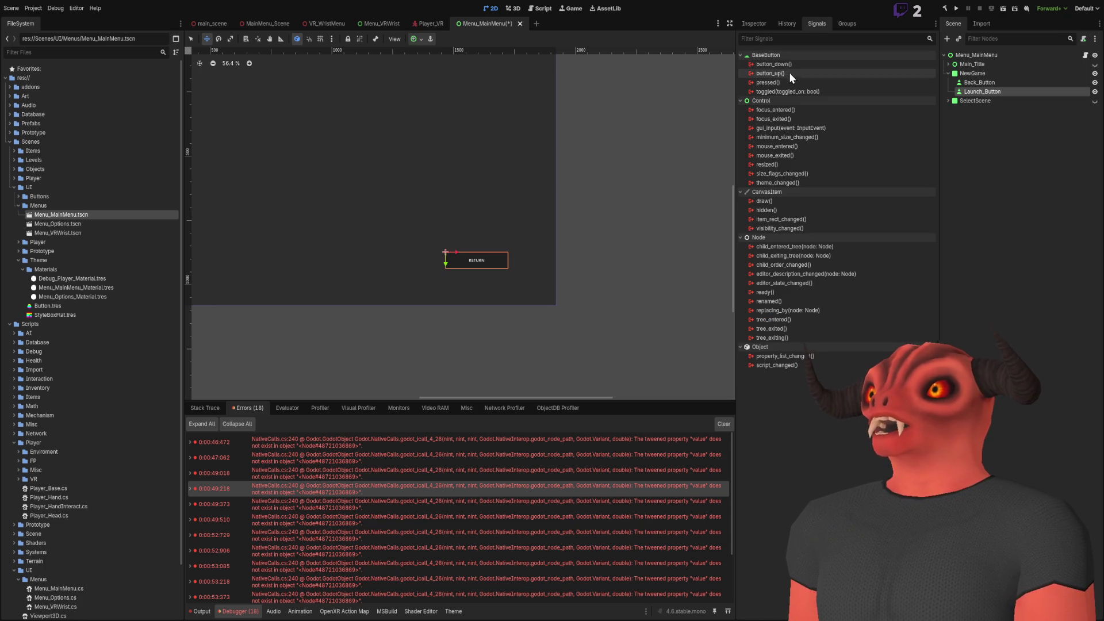
click(1004, 81)
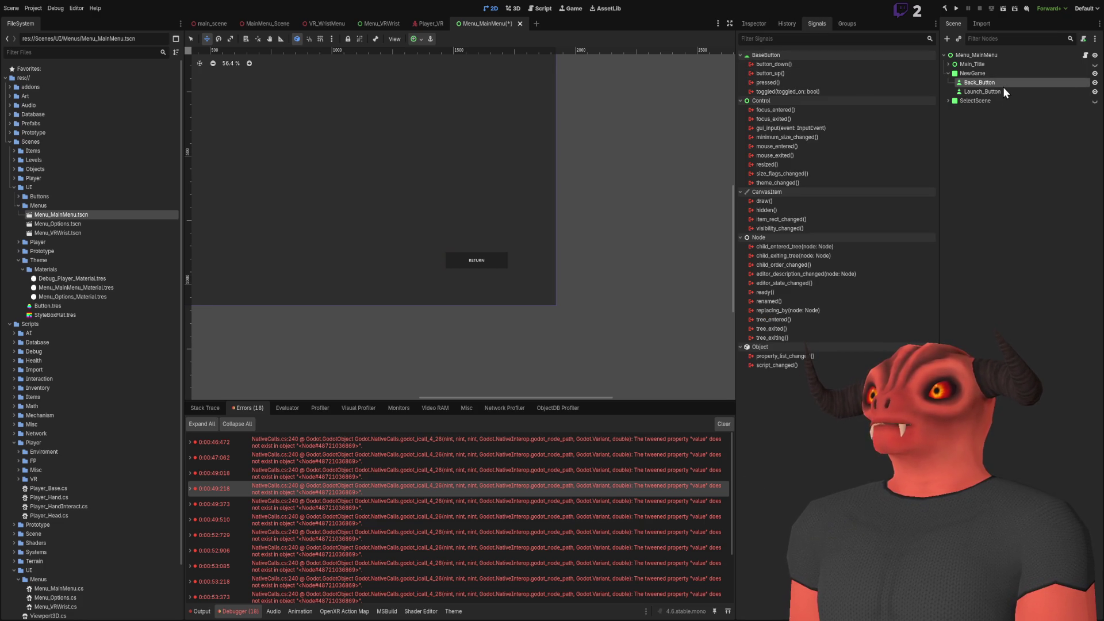
click(991, 167)
click(983, 81)
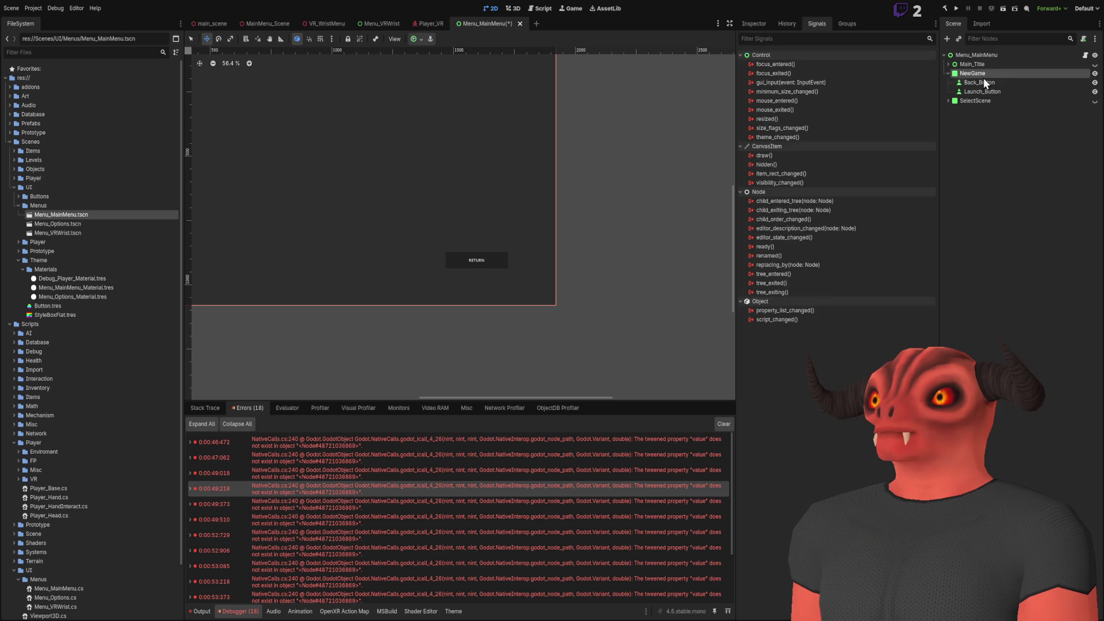
click(818, 82)
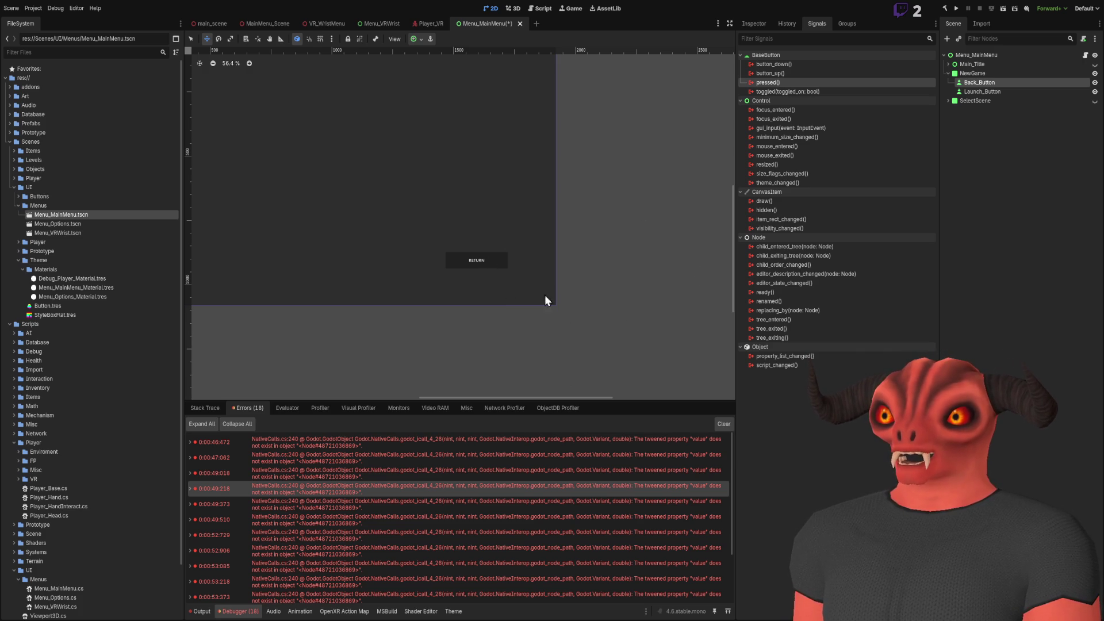
scroll(682, 187, left, 2)
scroll(682, 186, up, 1)
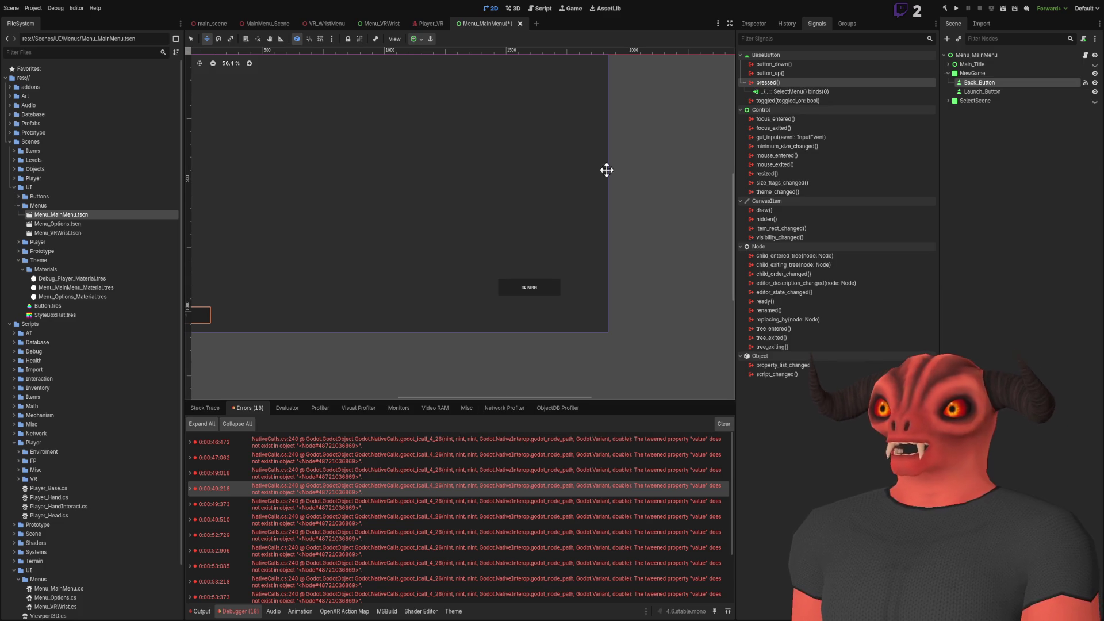
click(970, 152)
click(971, 90)
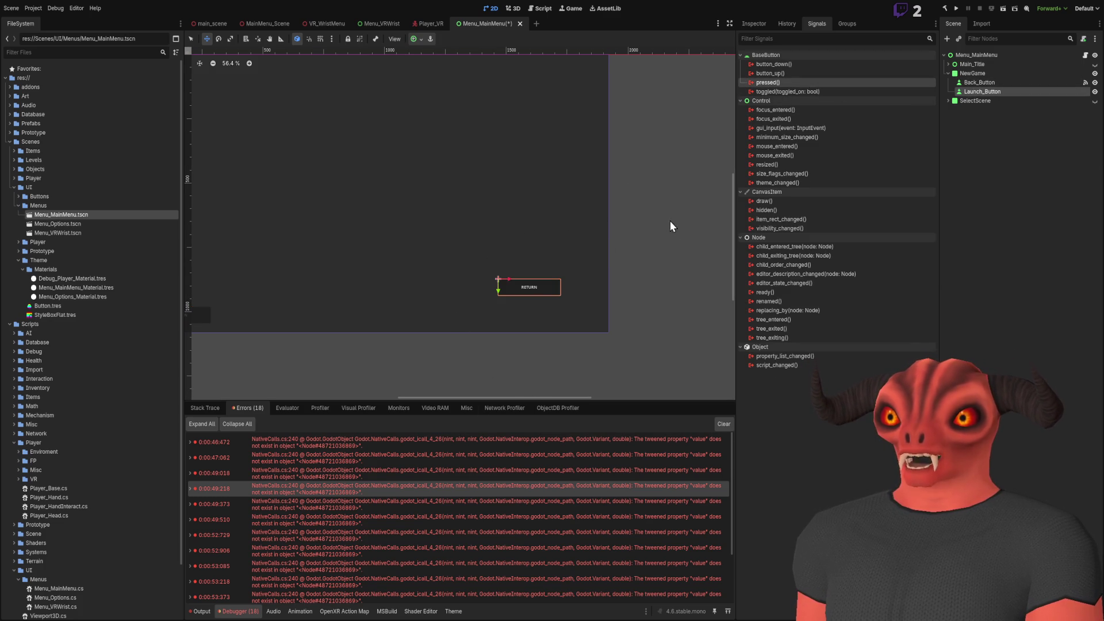
click(981, 260)
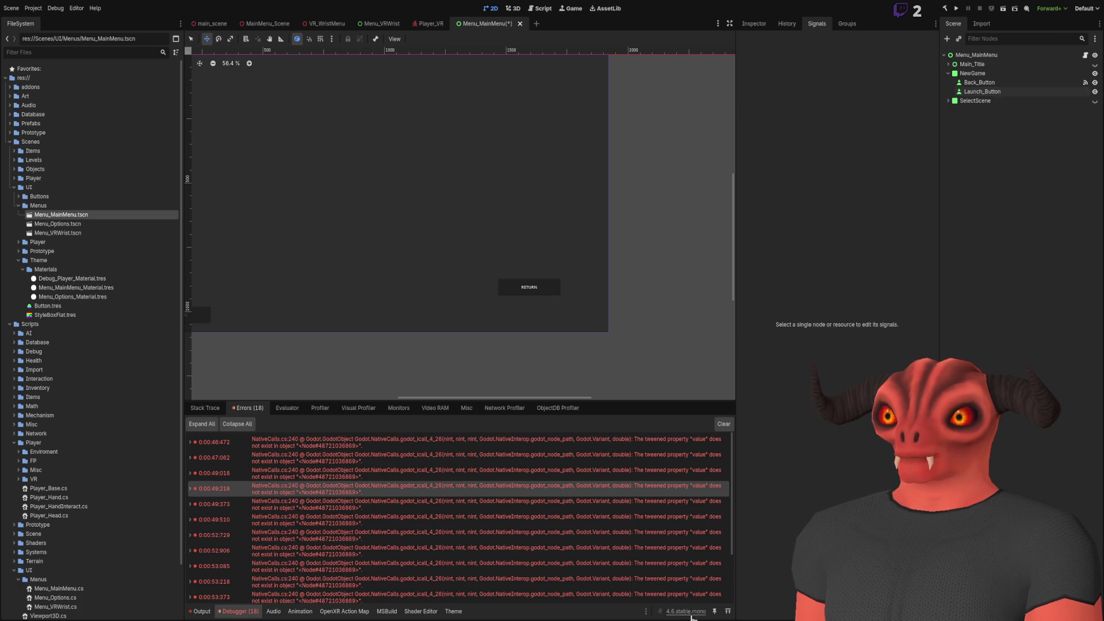
Open Menu_MainMenu.cs in Visual Studio and review the StartGame method body
key(alt+Tab)
scroll(402, 230, up, 5)
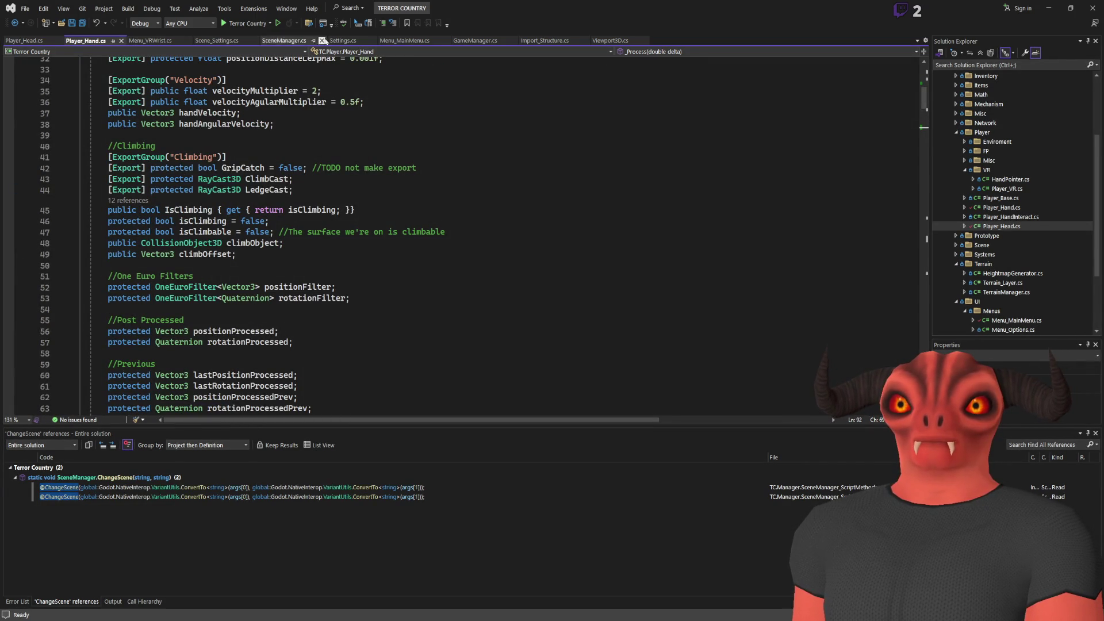
click(403, 40)
scroll(289, 262, up, 7)
scroll(288, 262, down, 9)
click(391, 206)
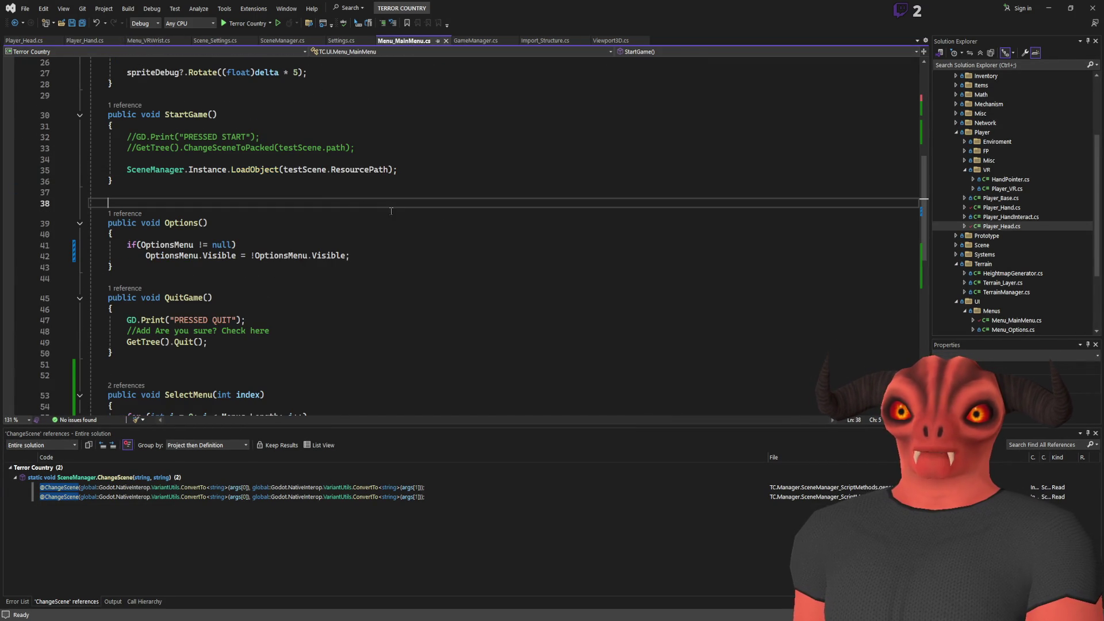
mouse_move(398, 169)
mouse_down()
mouse_move(243, 169)
mouse_move(87, 148)
mouse_up()
scroll(88, 147, up, 8)
Duplicate the testScene export line as a PackedScene field named WorldGenerationScene and save
click(316, 224)
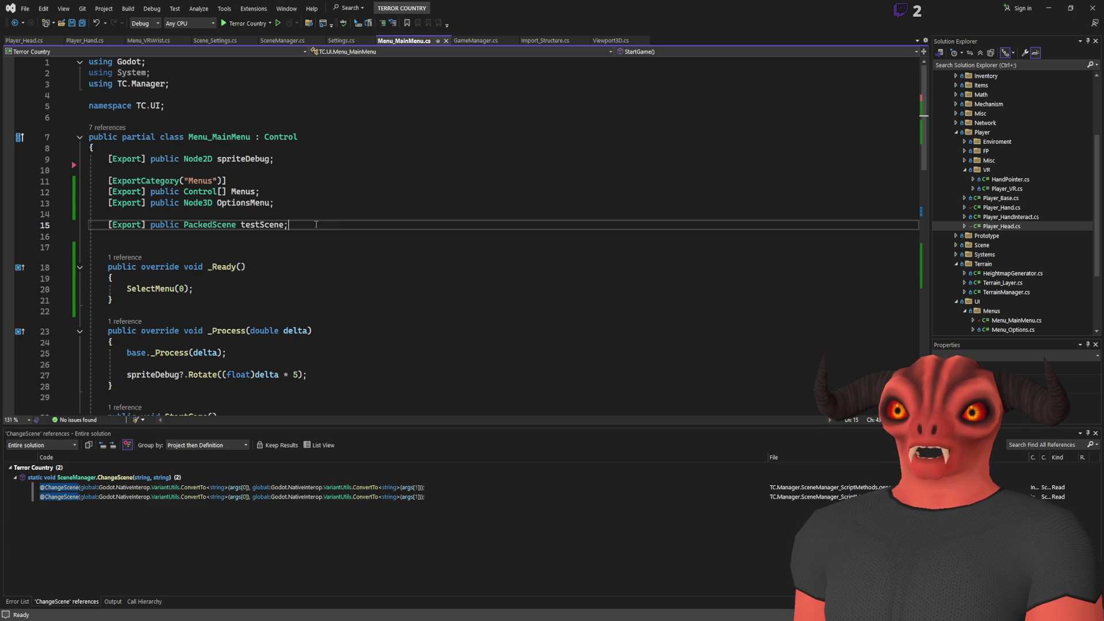
key(ctrl+d)
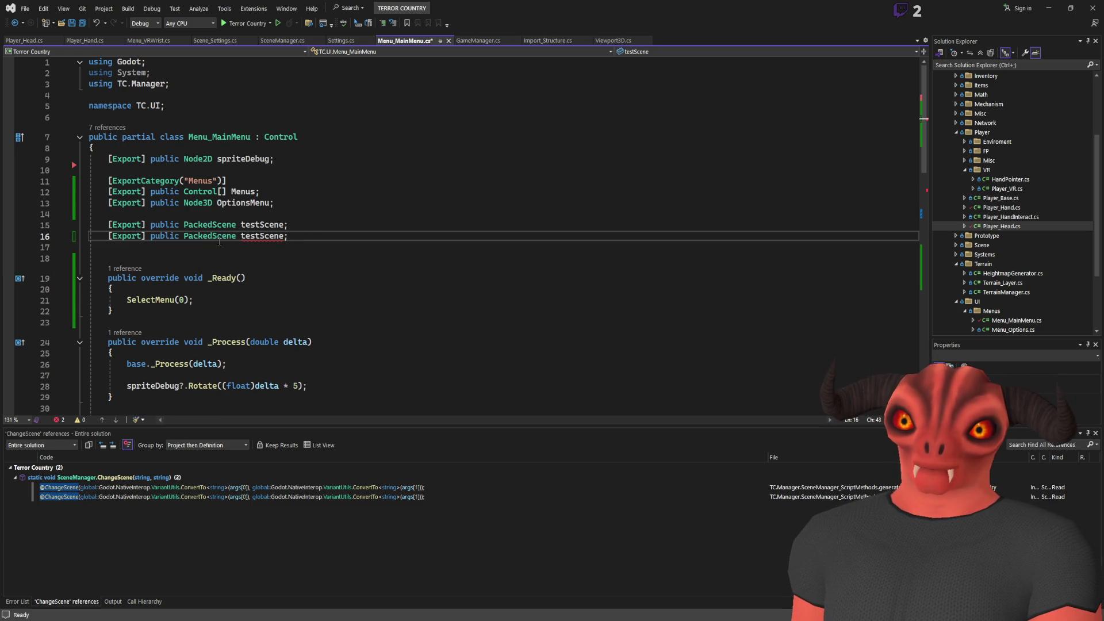
double_click(262, 236)
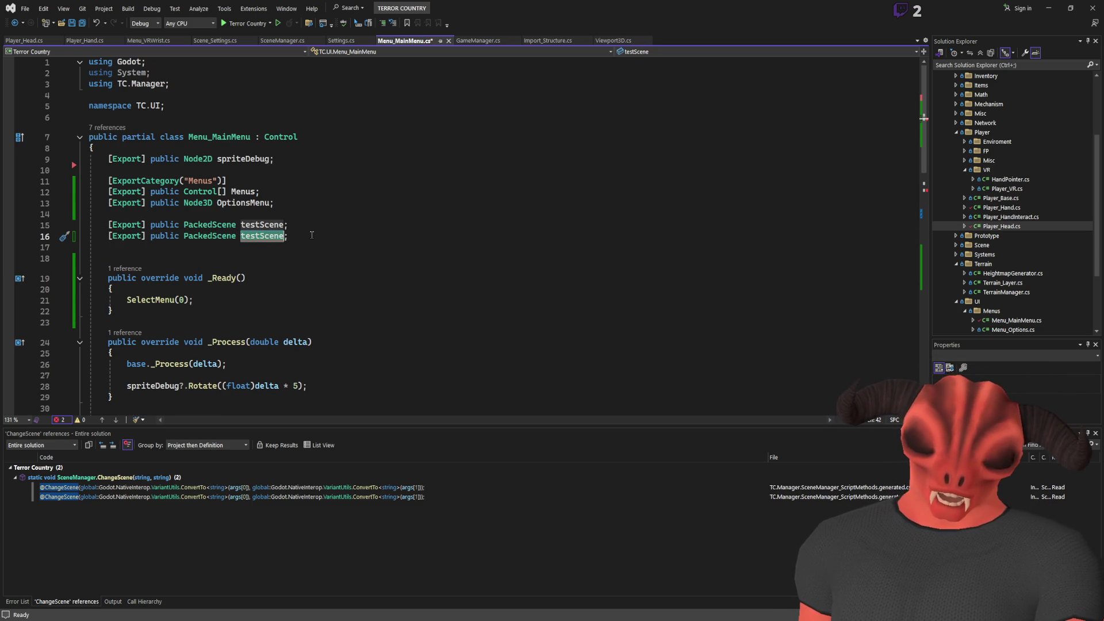
text(gameWorld)
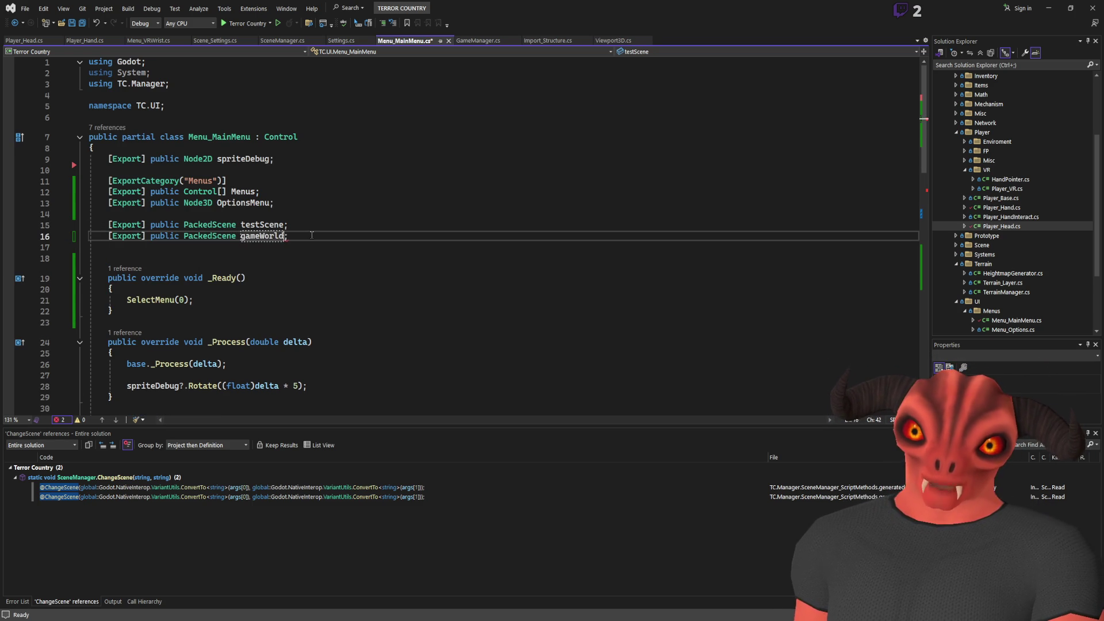
key(Left)
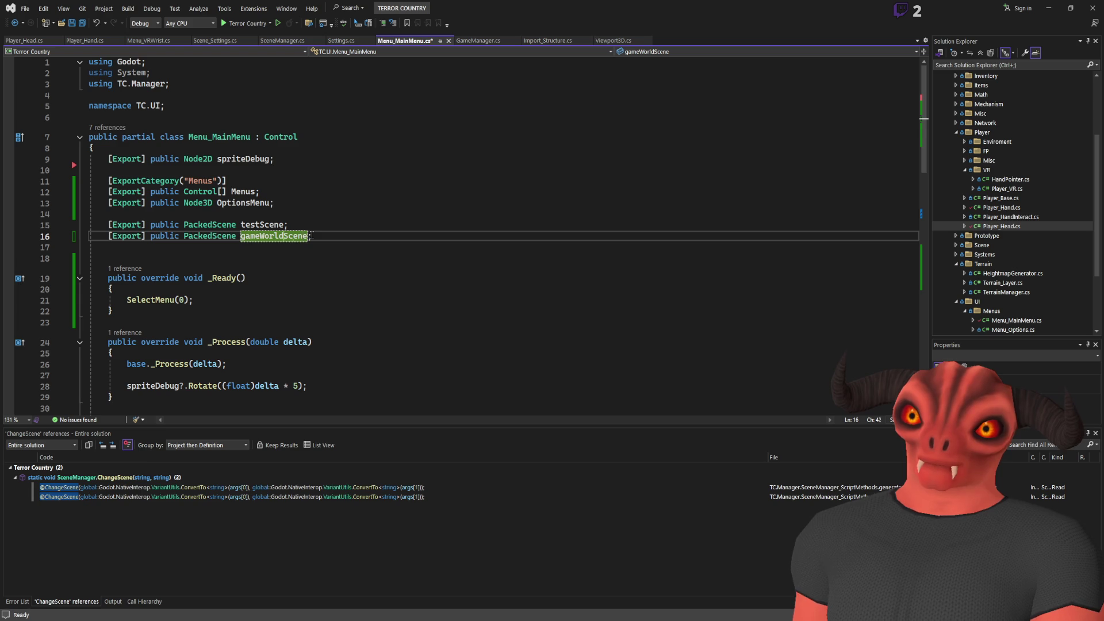
key(Delete)
key(Delete)
key(Delete)
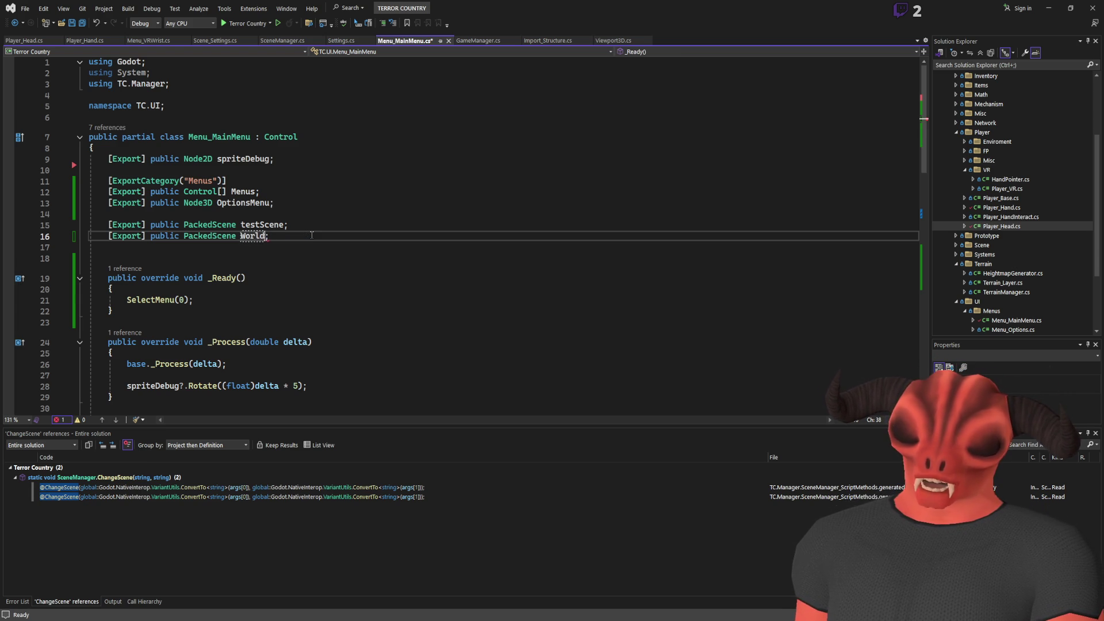
text(Generator)
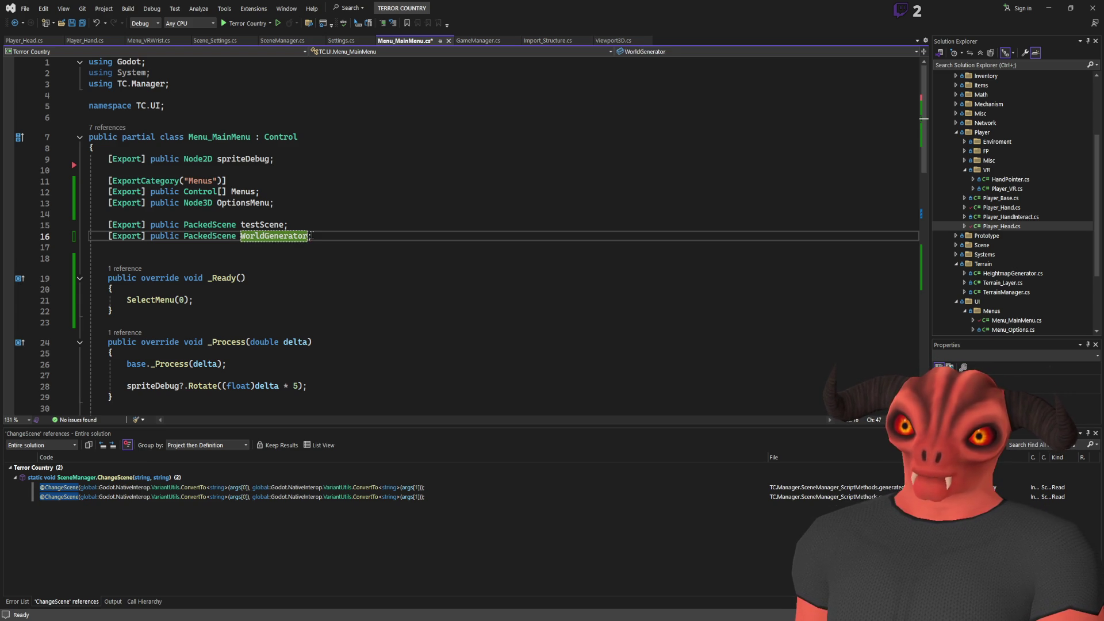
key(BackSpace)
key(BackSpace)
text(ne)
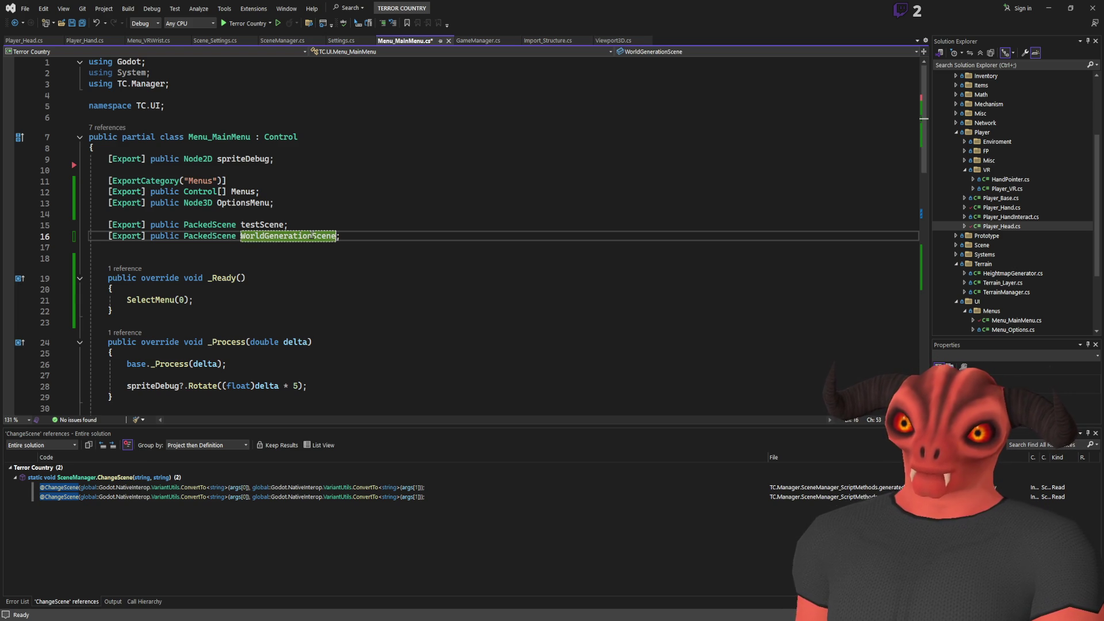
key(ctrl+s)
scroll(256, 236, down, 9)
scroll(257, 236, down, 3)
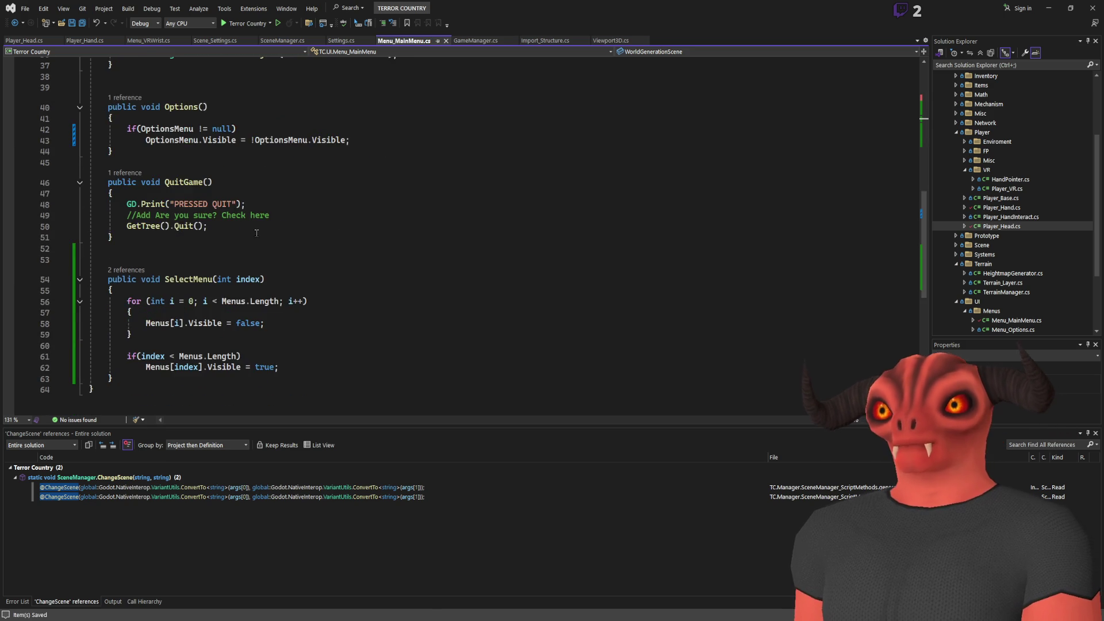
scroll(254, 222, up, 4)
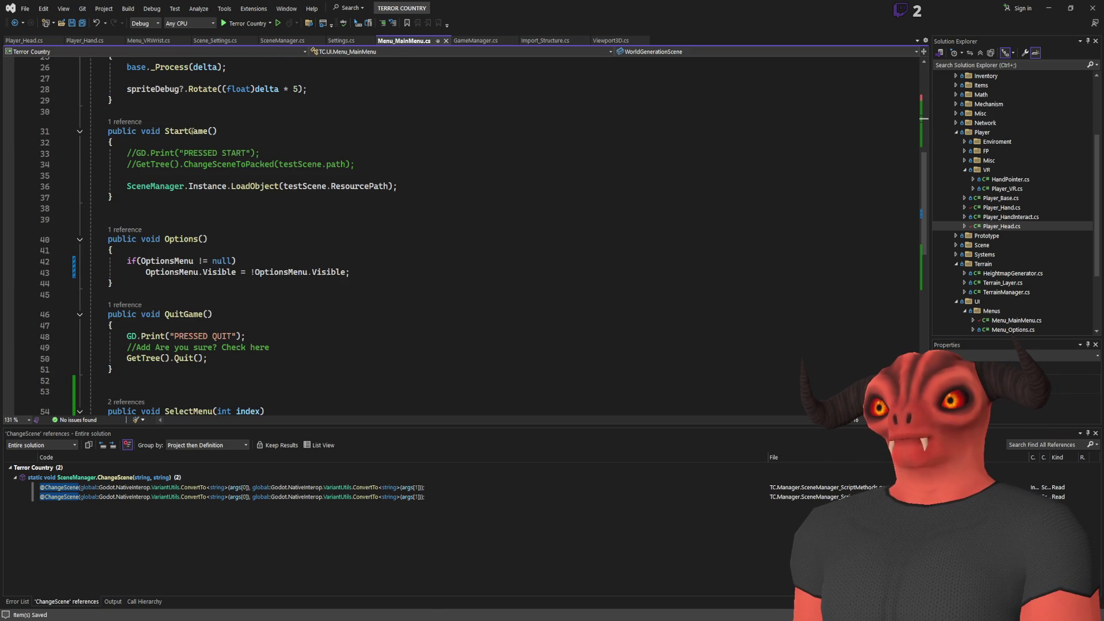
In Godot, check the LaunchButton node's signals and pan to the second RETURN button
key(alt+Tab)
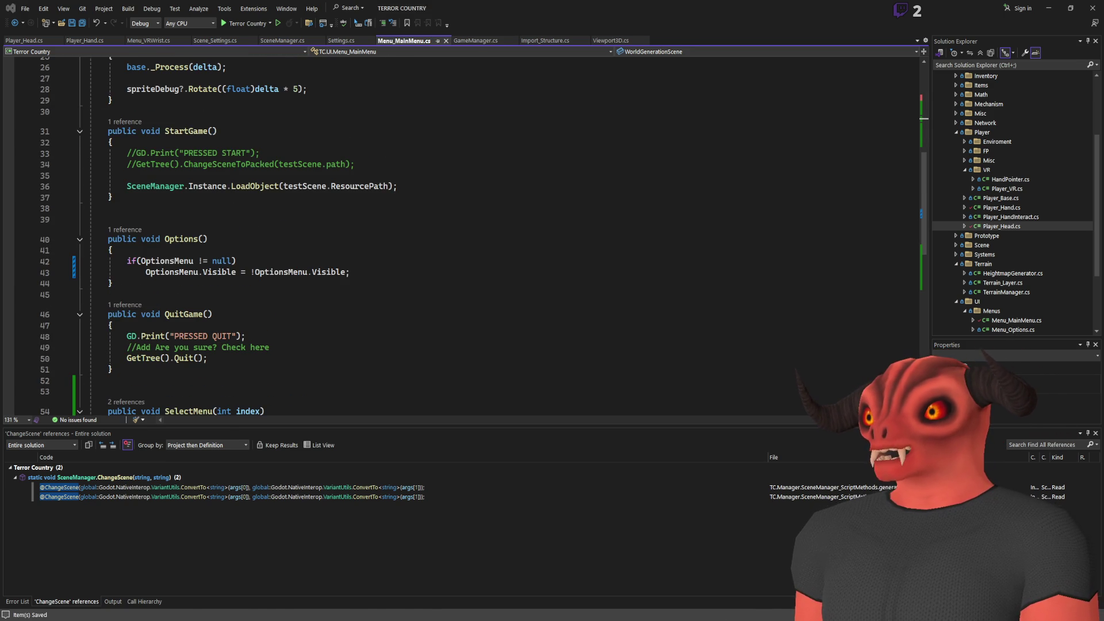
click(946, 100)
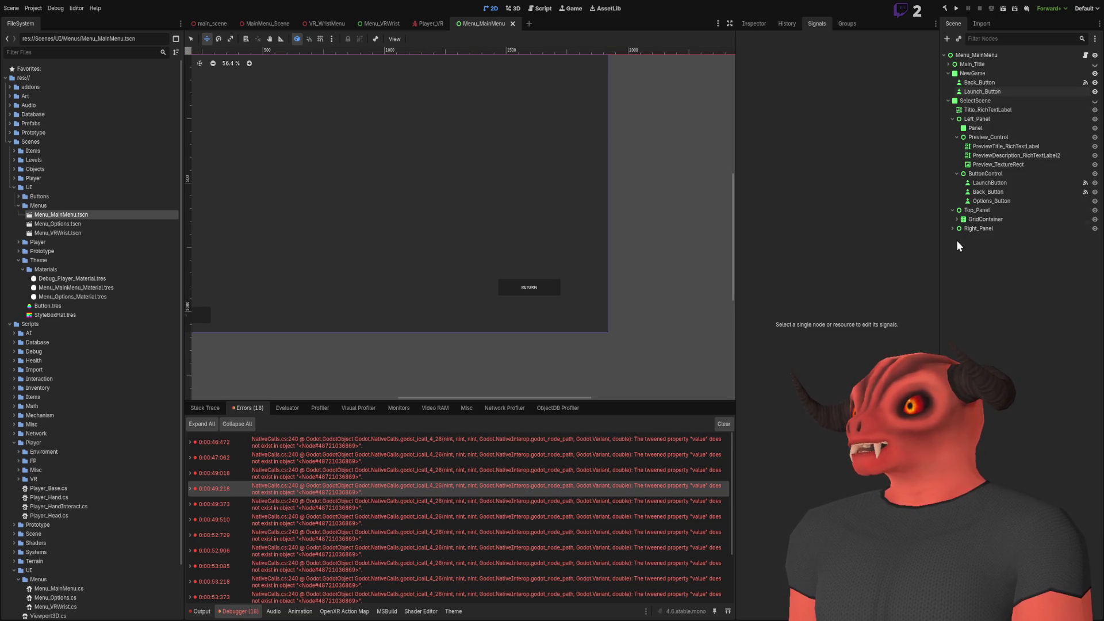
click(987, 183)
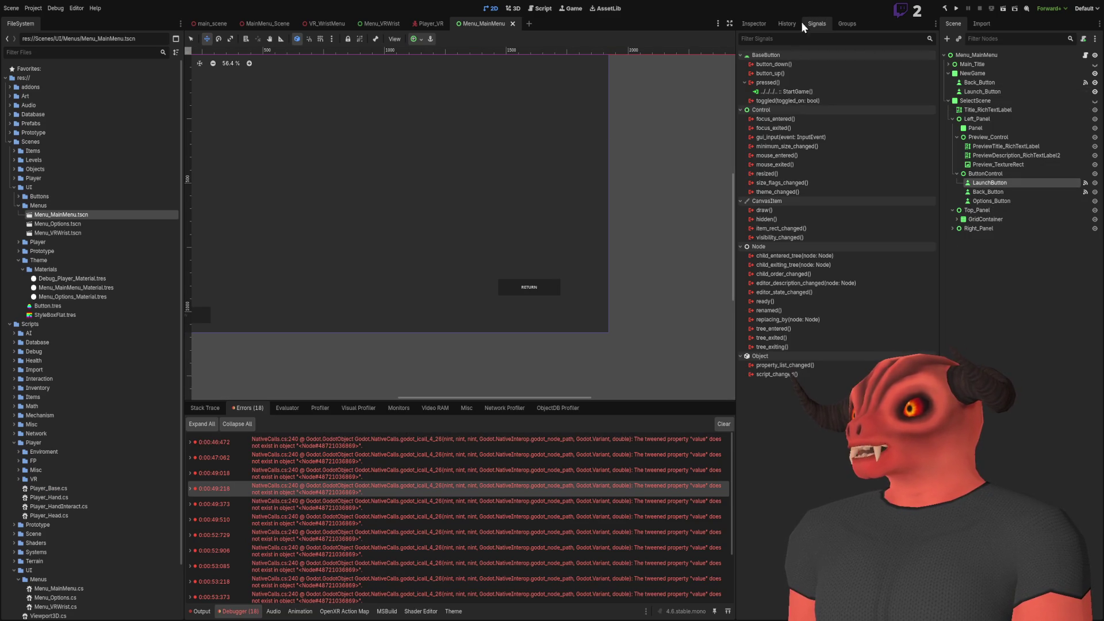
click(989, 368)
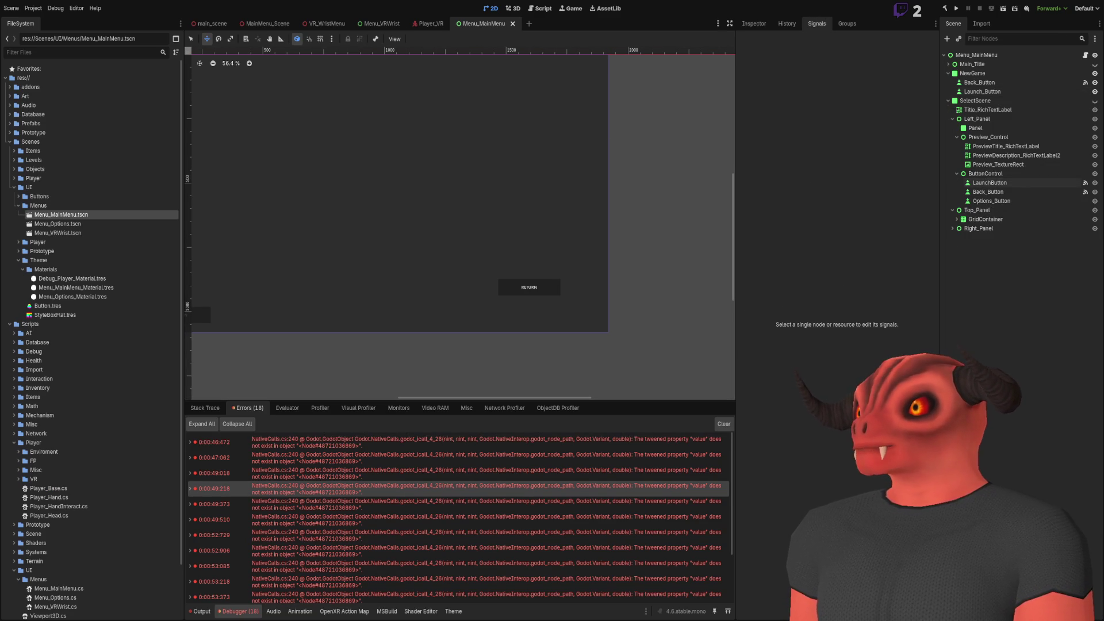
drag(508, 275, 561, 304)
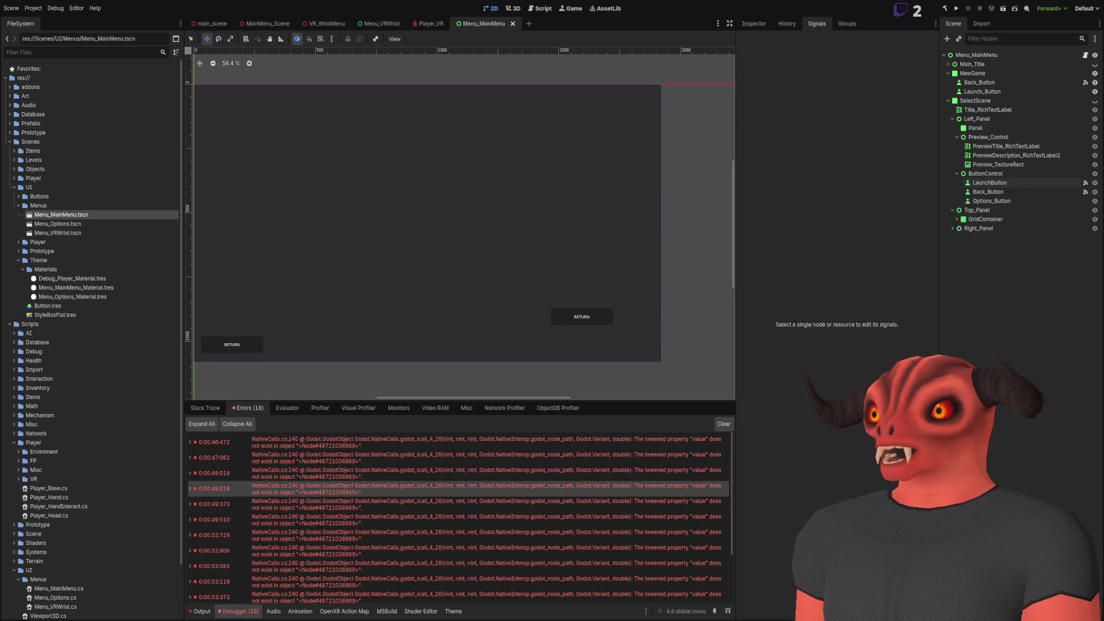
key(alt+Tab)
Make StartGame load WorldGenerationScene.ResourcePath
scroll(291, 214, up, 3)
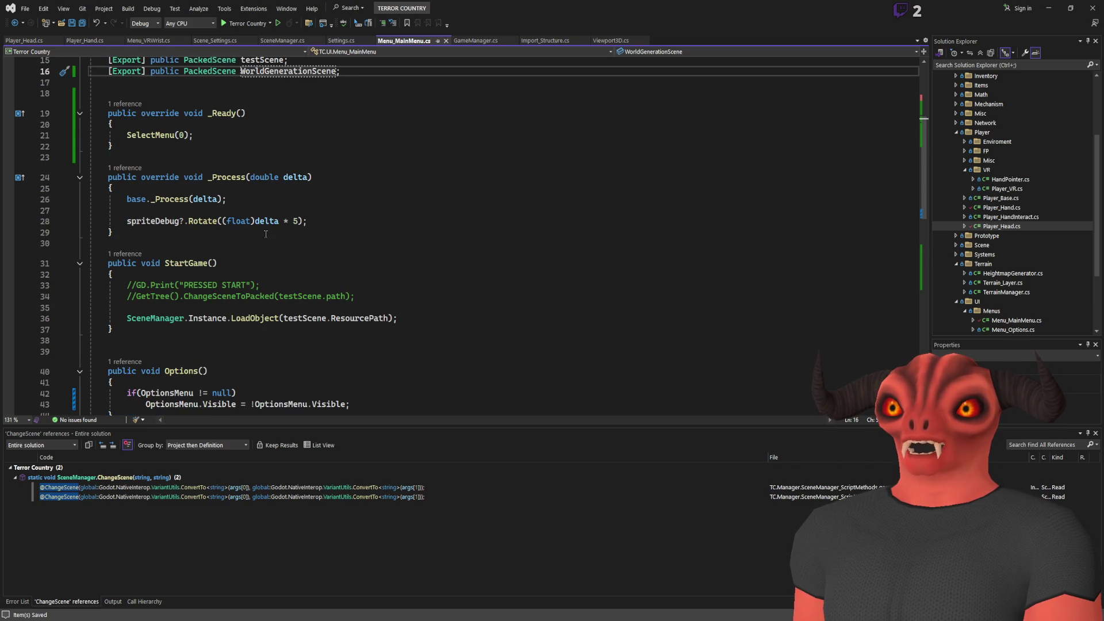
scroll(266, 233, down, 3)
click(353, 208)
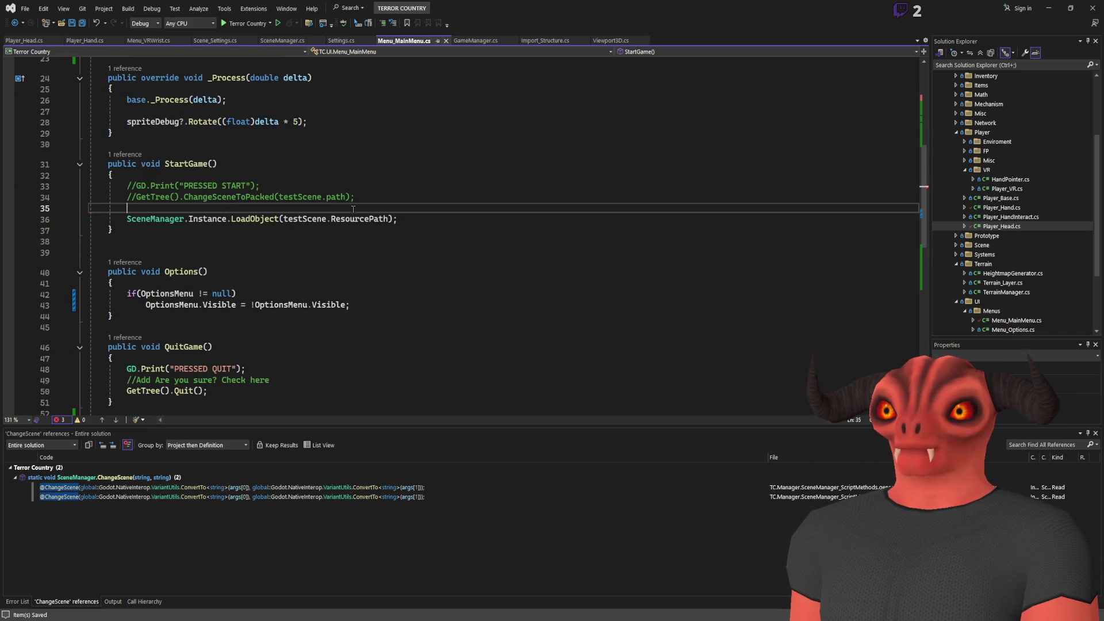
key(ctrl+z)
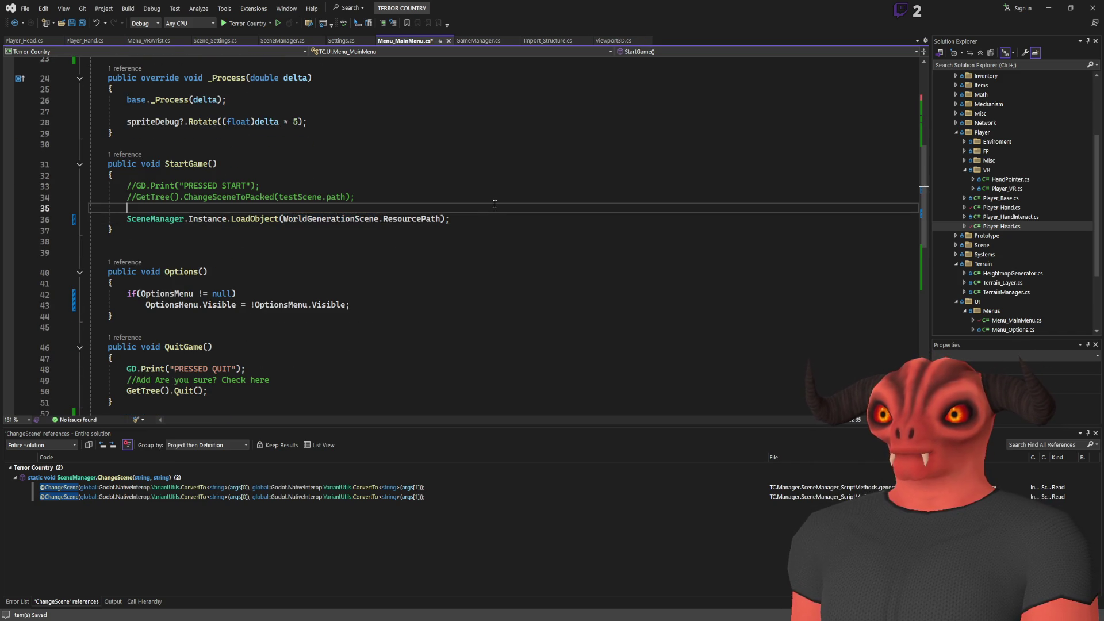
Add a new public void LaunchScene(int i) method below StartGame
click(425, 231)
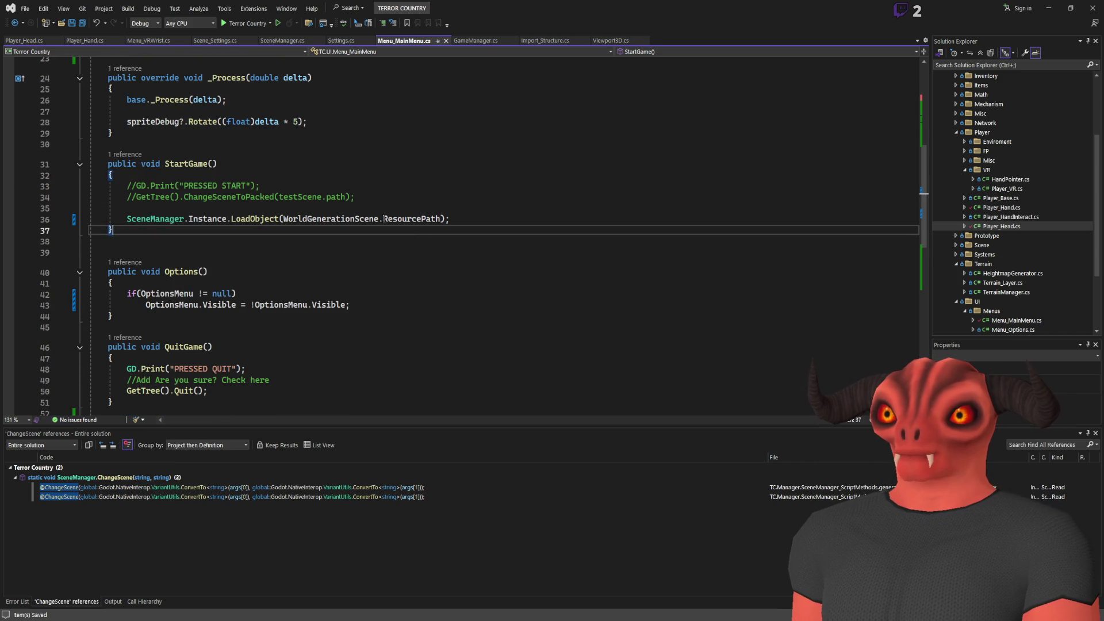
key(Return)
key(Return)
text(public void)
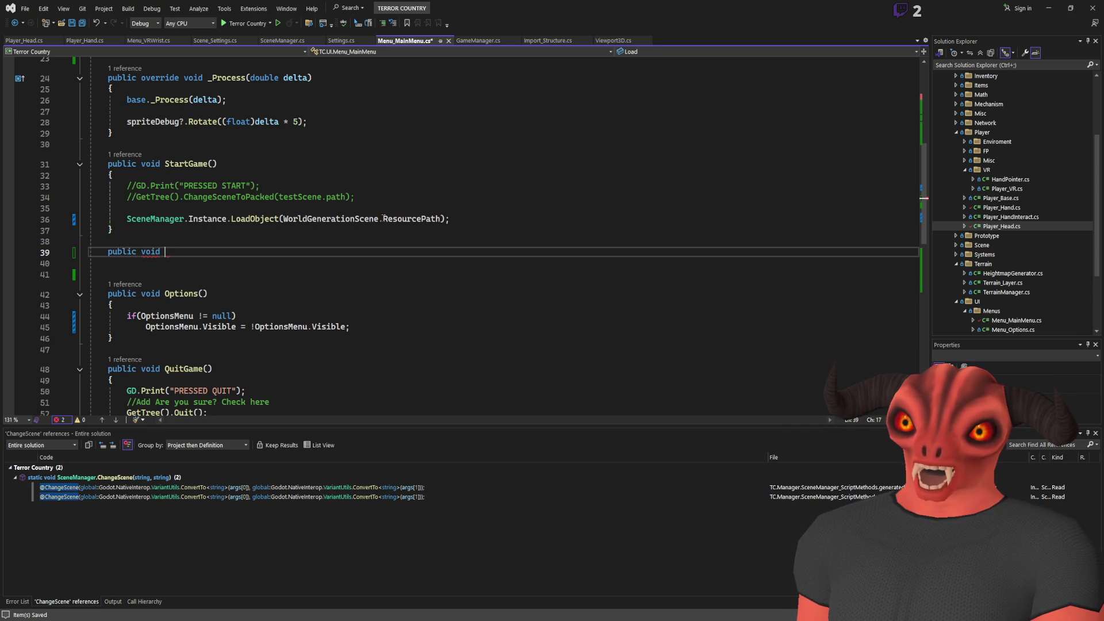
text(unch)
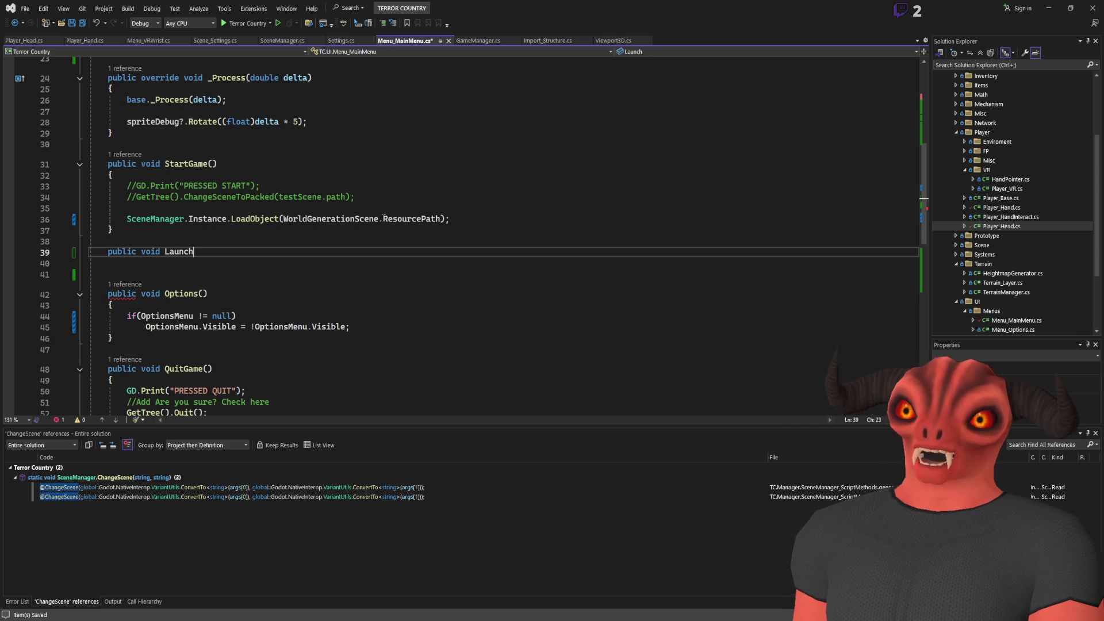
key(BackSpace)
key(Left)
text(int in=)
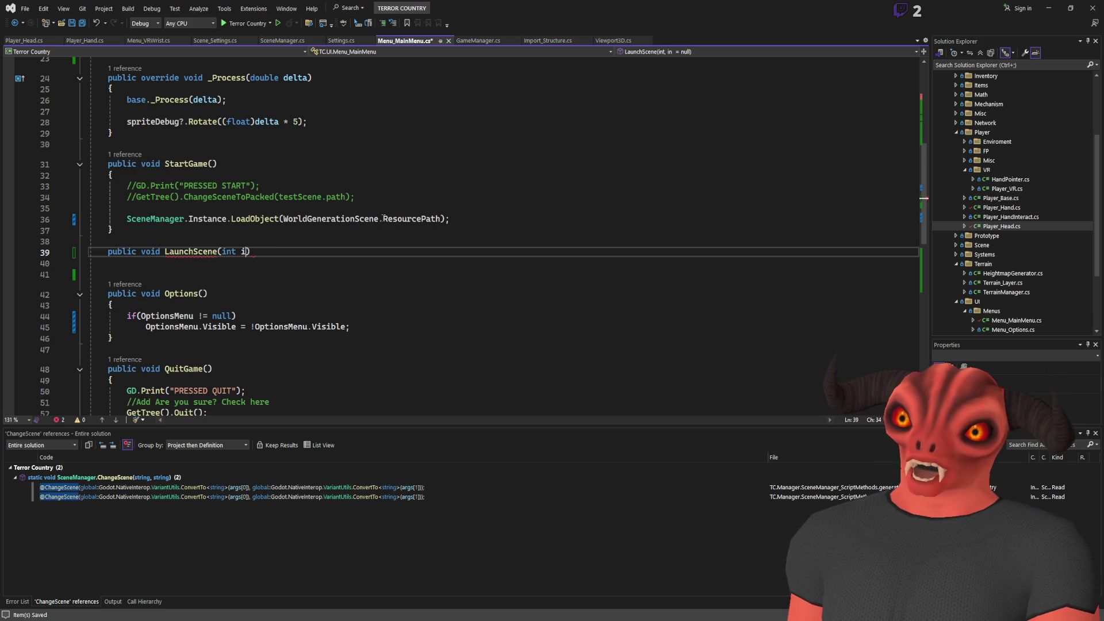
key(End)
key(Return)
text({)
key(Return)
Fill LaunchScene with a LoadObject(testScene.ResourcePath) call and save the script
text(SceneManager.Instance.LoadObject(WorldGenerationScene.ResourcePath);)
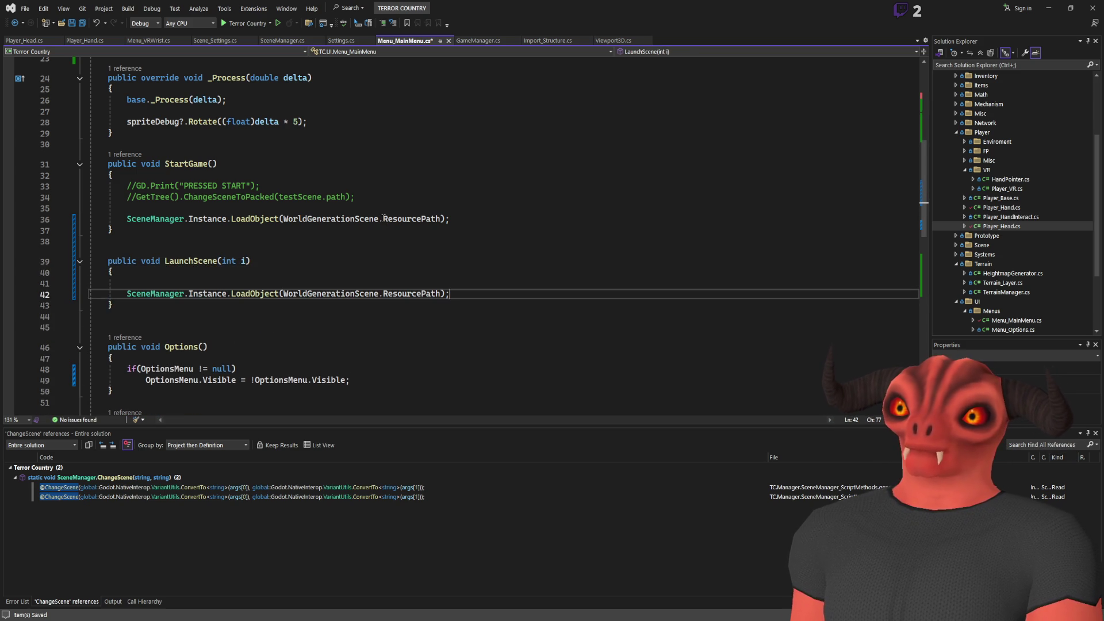
scroll(335, 293, up, 6)
click(271, 160)
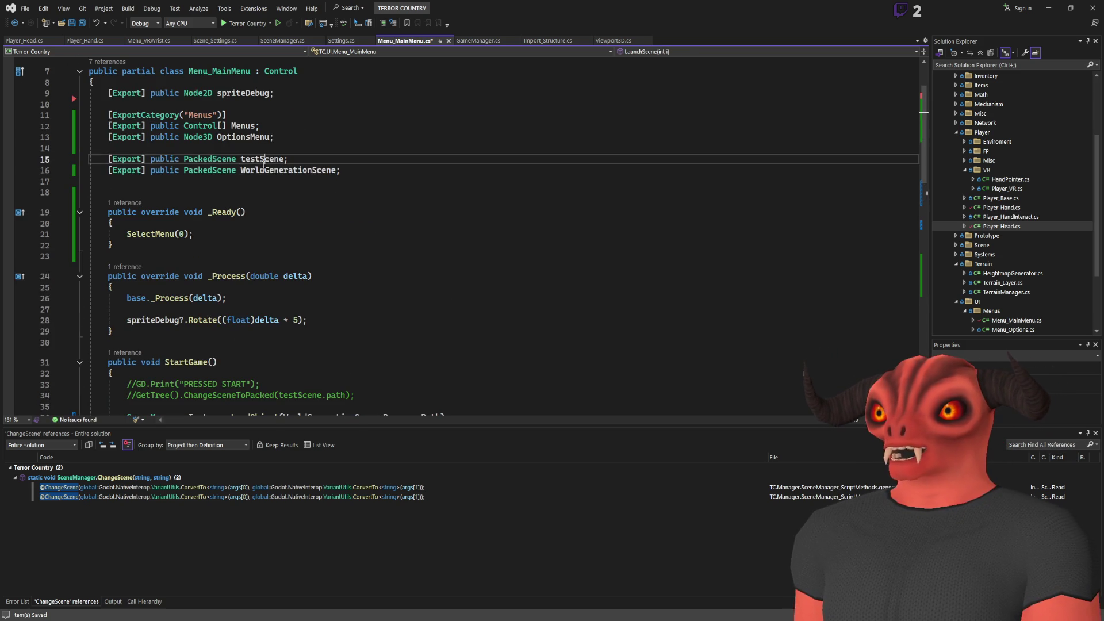
scroll(308, 301, down, 7)
double_click(331, 227)
text(testScene)
click(320, 204)
key(Delete)
key(ctrl+s)
Return to Godot and rebuild the C# project
scroll(256, 230, up, 3)
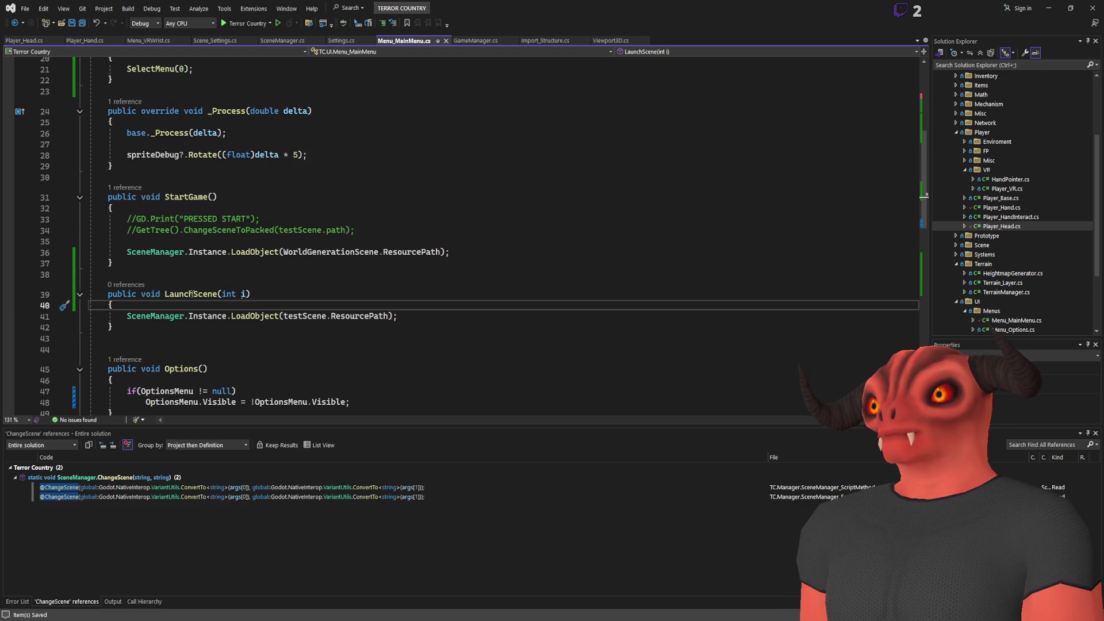
key(Up)
key(Up)
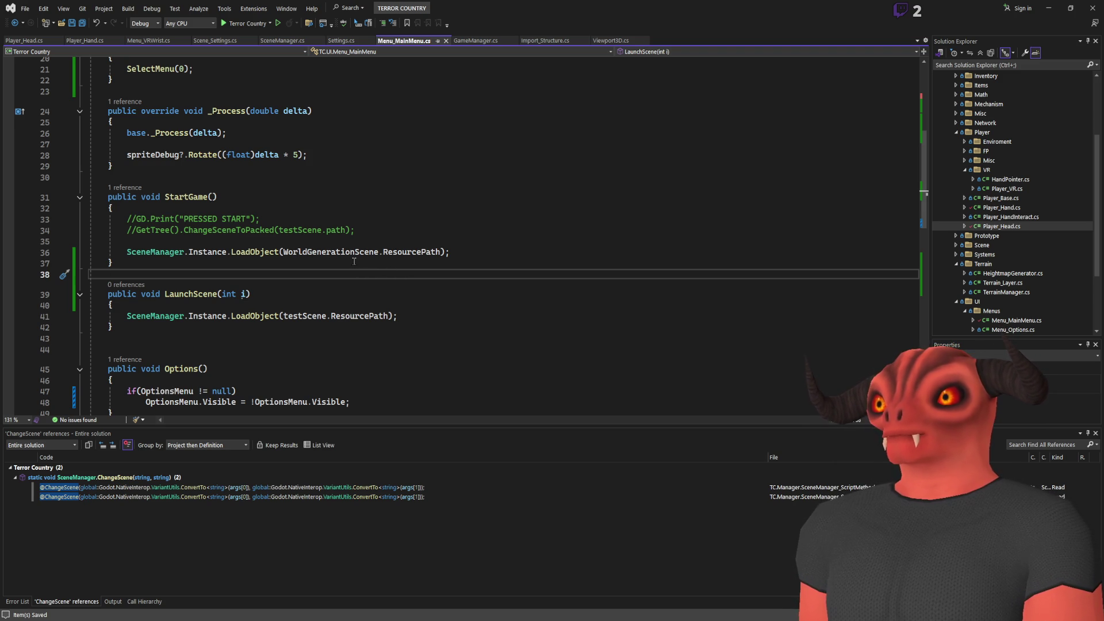
key(alt+Tab)
click(941, 12)
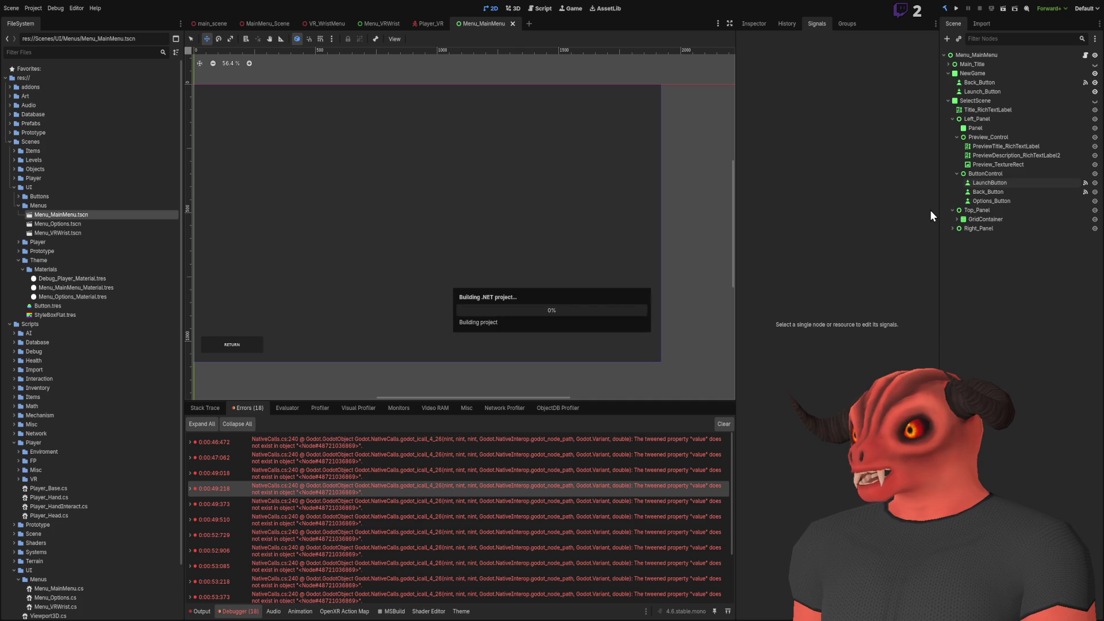
Select NewGame's Launch_Button and bring up its Text property in the Inspector
click(995, 182)
scroll(596, 261, up, 2)
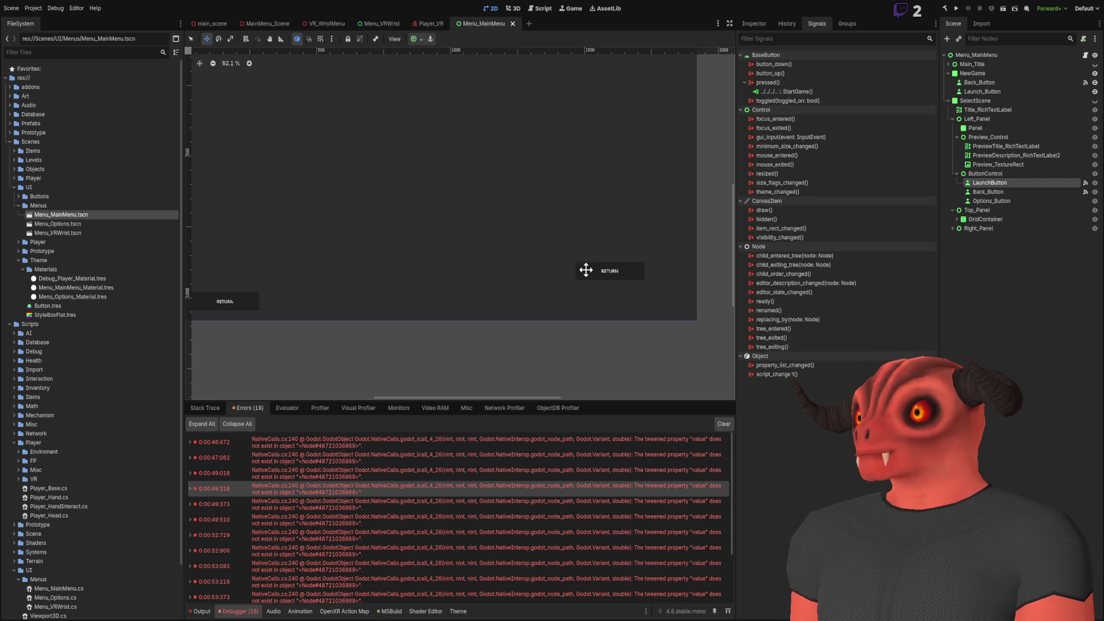
click(758, 23)
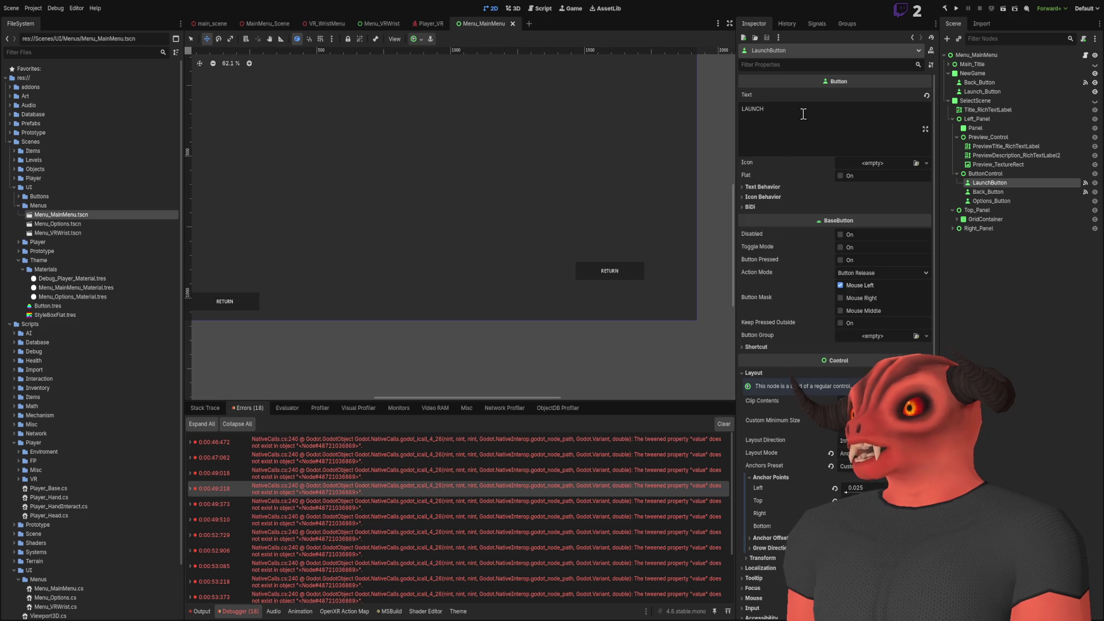
click(803, 114)
scroll(564, 198, left, 5)
scroll(563, 198, right, 3)
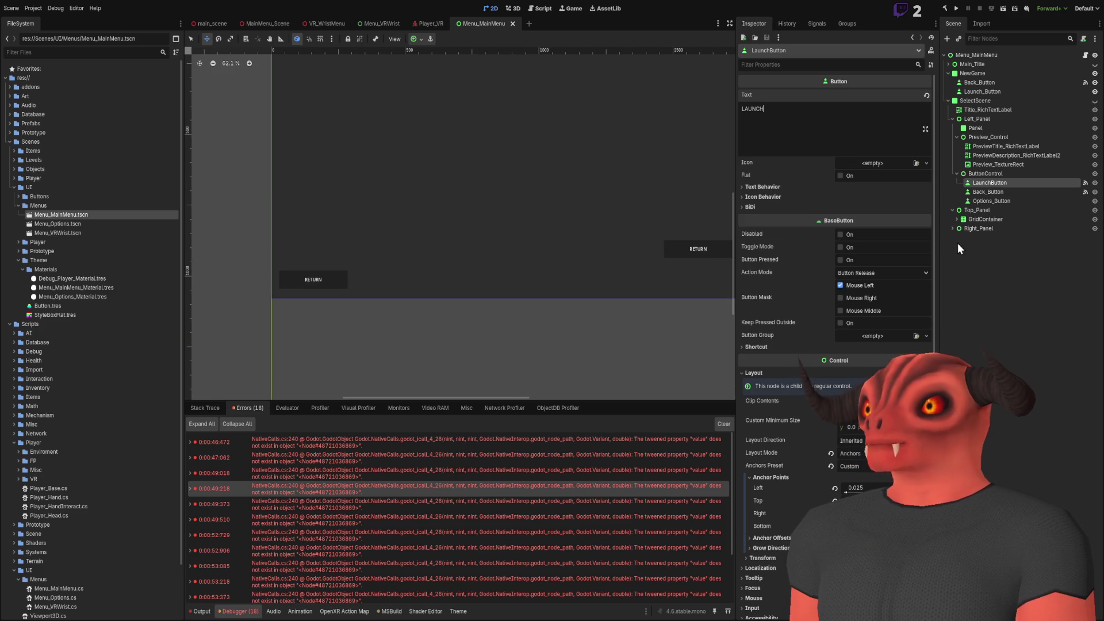
click(948, 101)
click(977, 91)
scroll(482, 152, right, 2)
scroll(482, 151, right, 1)
Replace Launch_Button's RETURN text with LAUNCH
key(ctrl+a)
text(LANCUH)
key(ctrl+a)
text(LAUNCH)
key(Return)
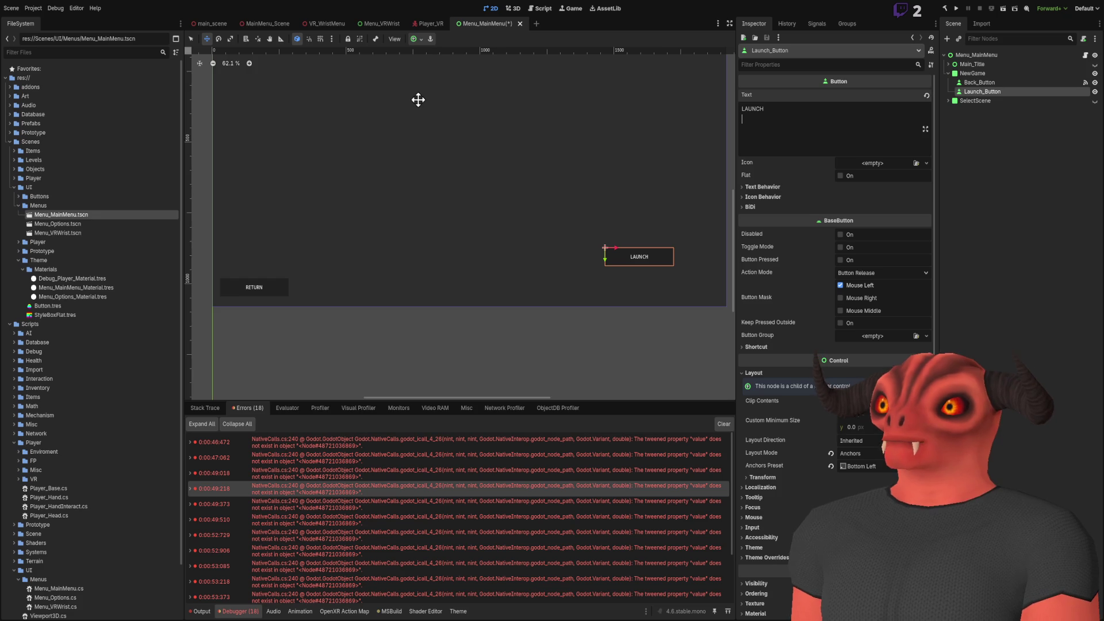
key(BackSpace)
scroll(418, 100, right, 2)
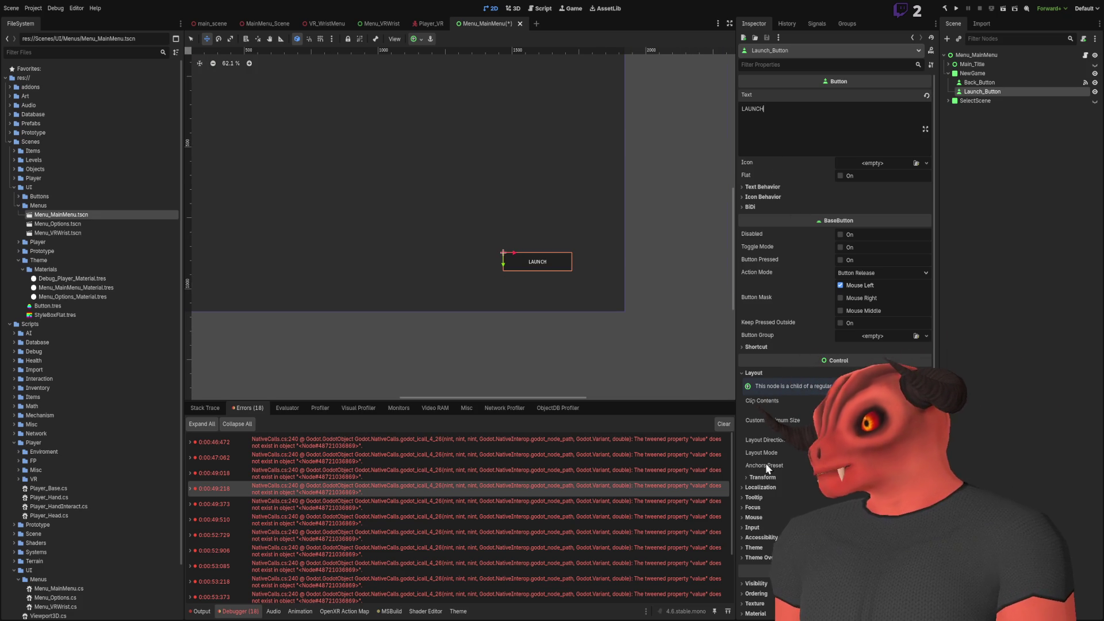
click(762, 478)
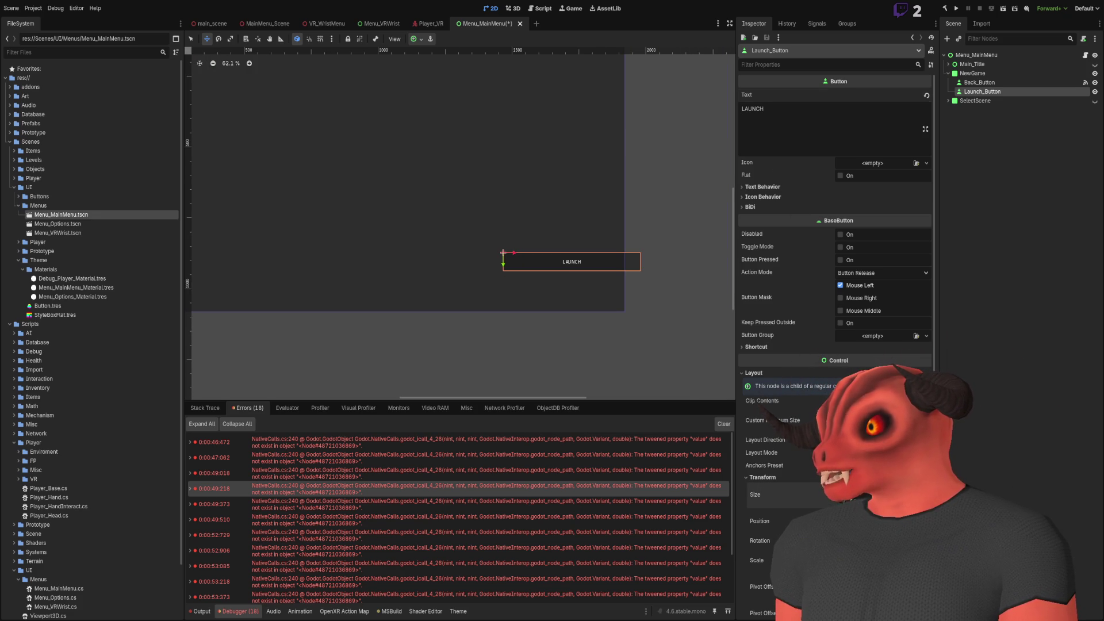
Shift the LAUNCH button slightly left and down, and enable its Font Size theme override
mouse_move(600, 272)
mouse_down()
mouse_move(533, 279)
mouse_move(573, 286)
mouse_up()
scroll(804, 414, down, 5)
click(756, 466)
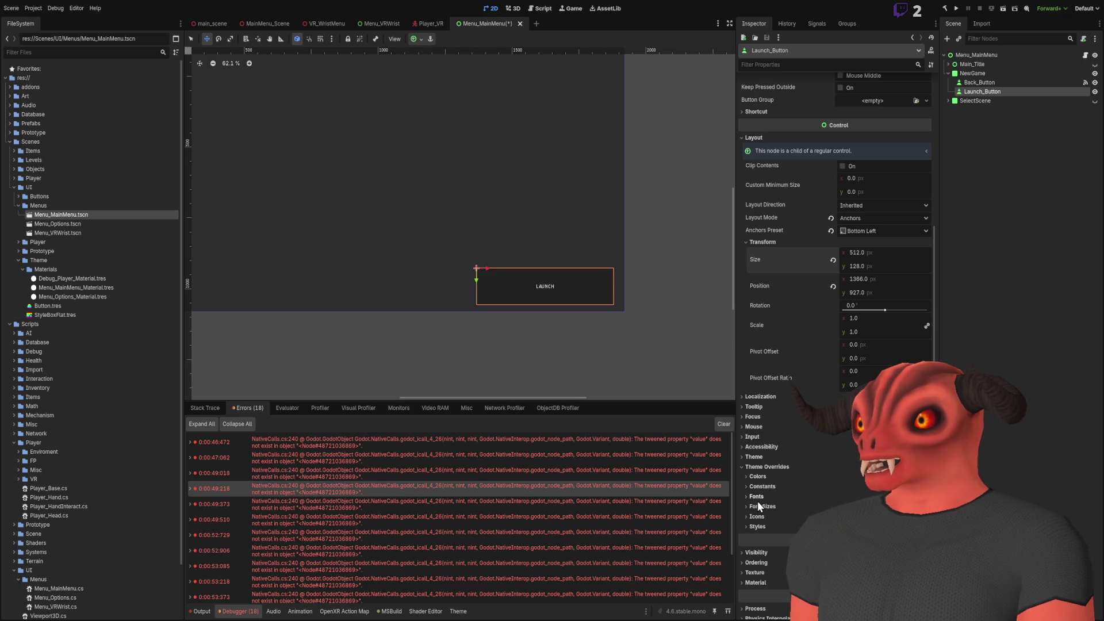
click(760, 506)
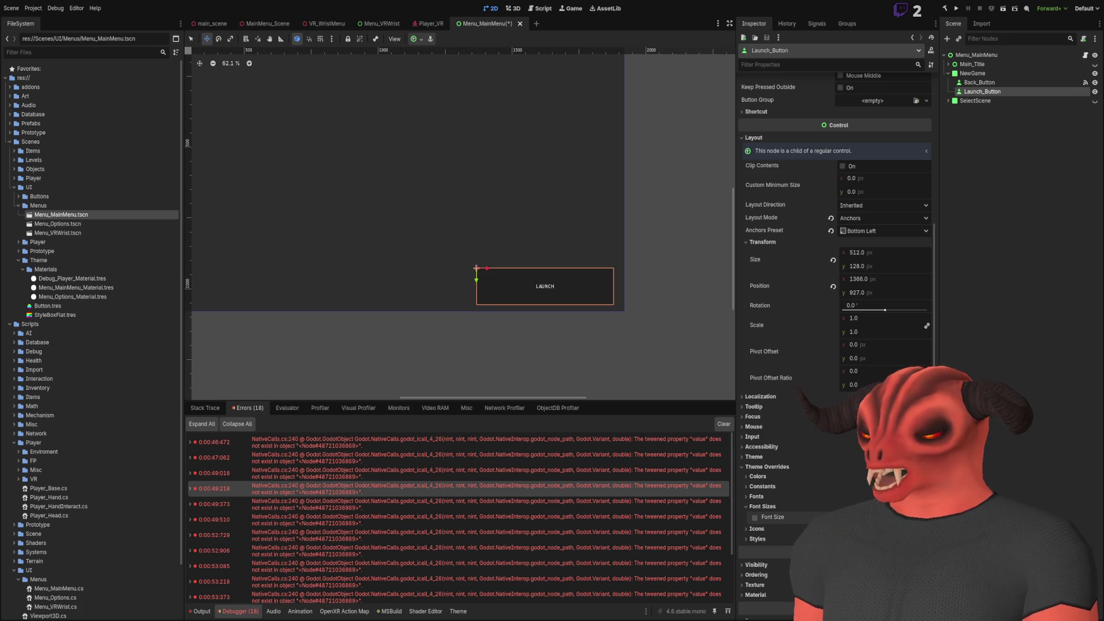
scroll(636, 340, down, 3)
scroll(636, 340, up, 3)
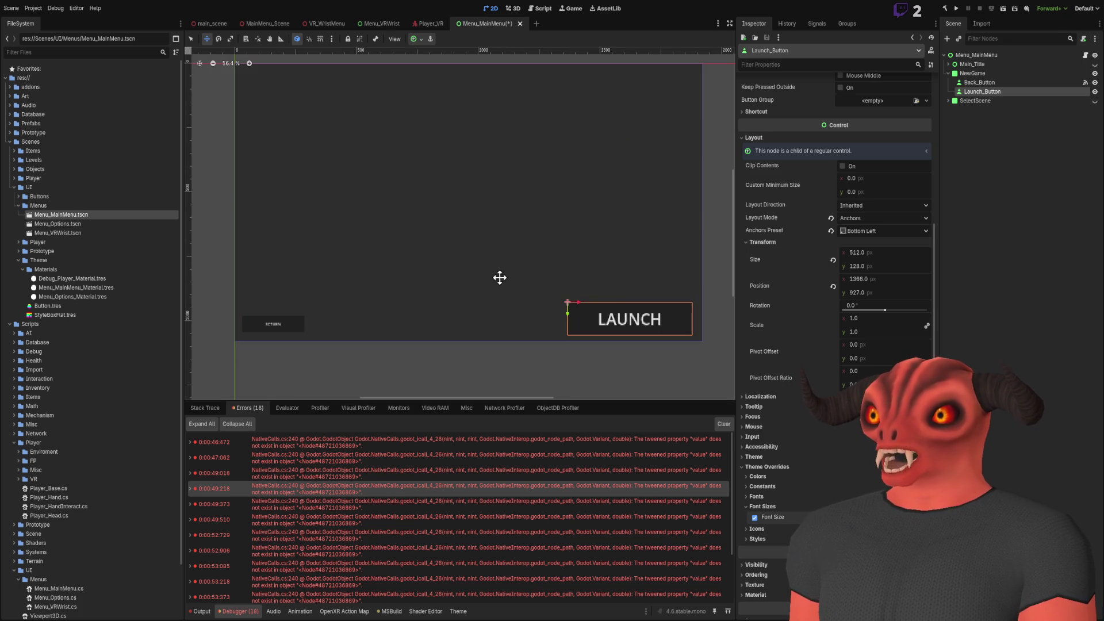
click(501, 276)
Reselect the Launch_Button node and bring up its list of signals
scroll(659, 239, left, 3)
scroll(382, 301, up, 3)
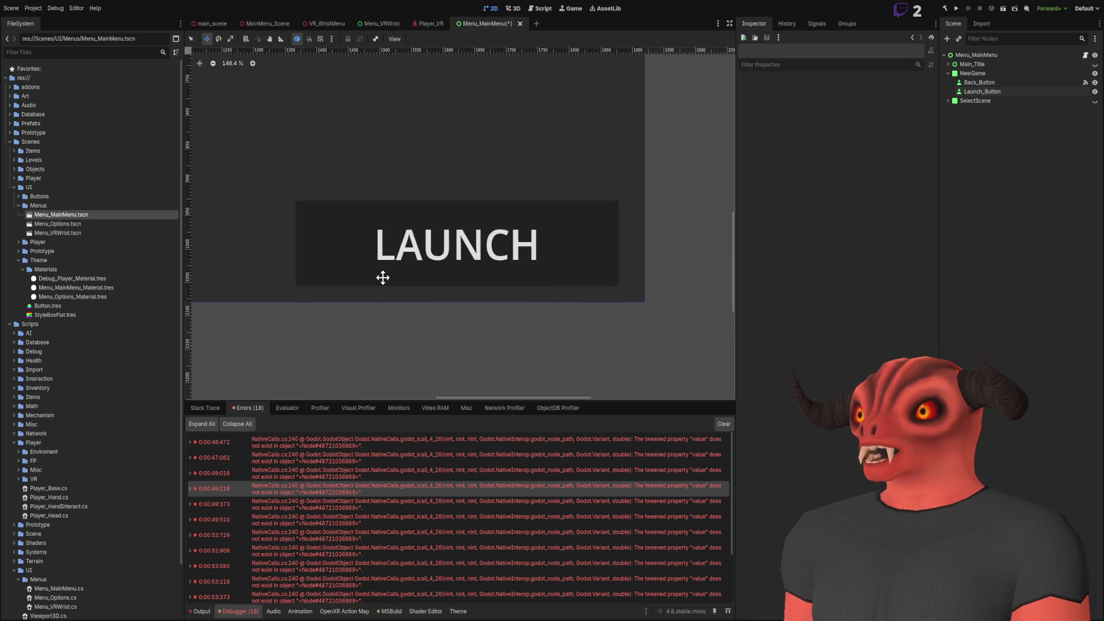
scroll(382, 276, down, 5)
click(1044, 101)
click(1040, 92)
click(811, 24)
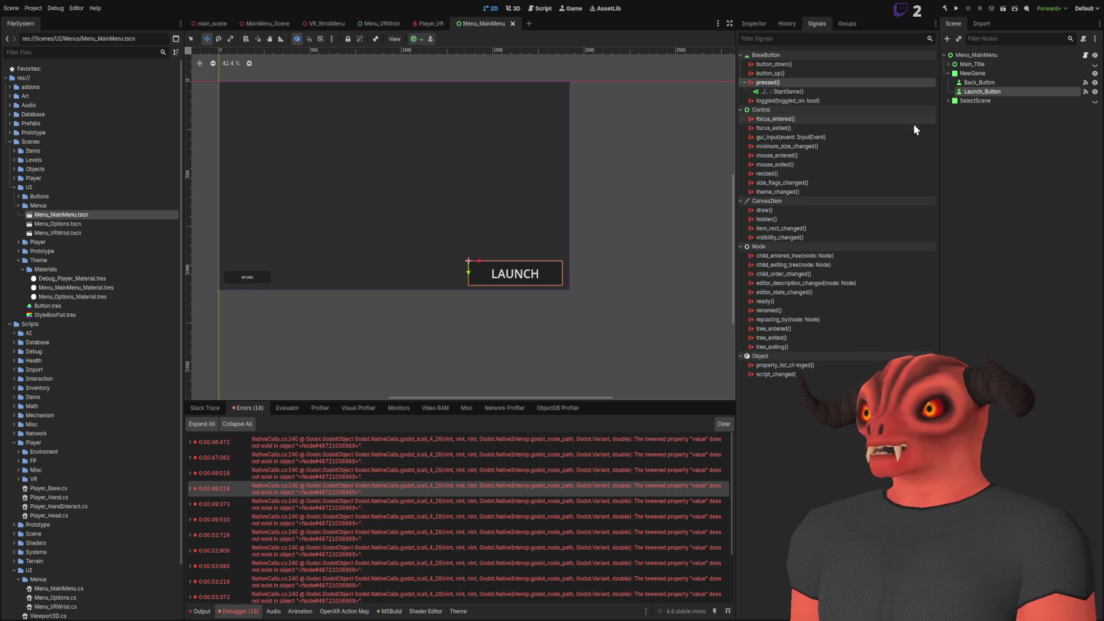
Connect Launch_Button's pressed() signal to StartGame(), compare with the old LaunchButton's connection, then deselect
click(1023, 183)
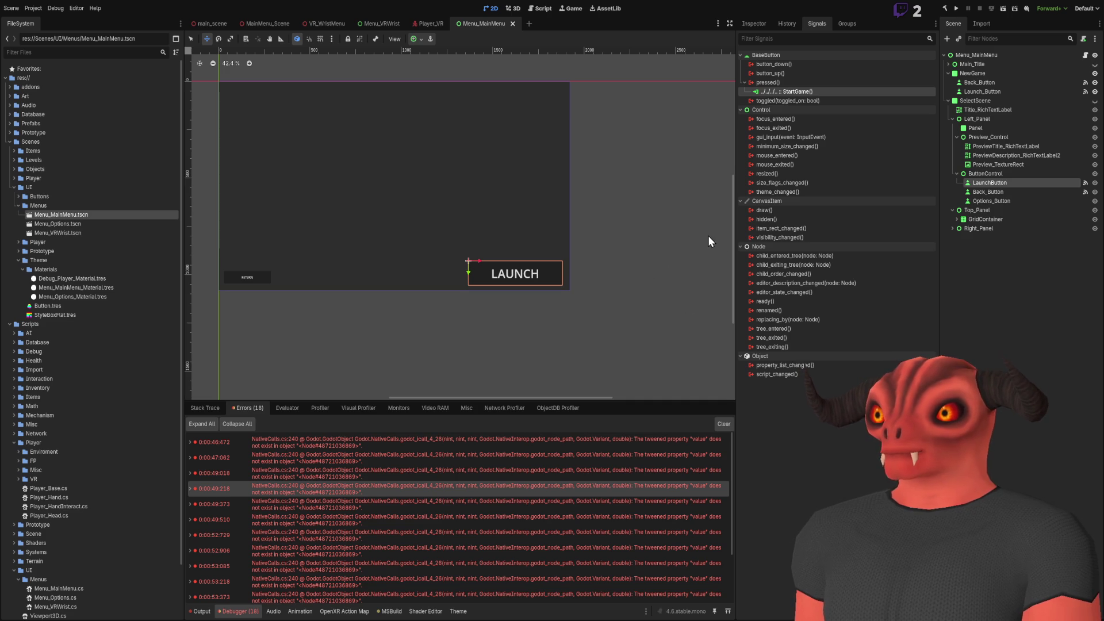
click(458, 286)
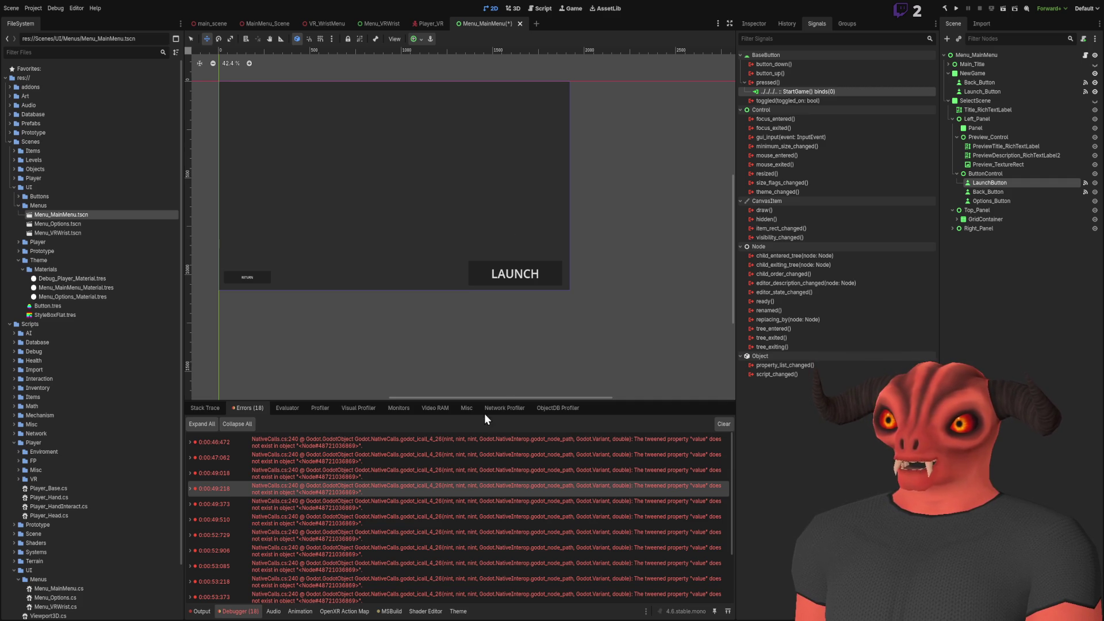
drag(473, 239, 548, 262)
click(958, 320)
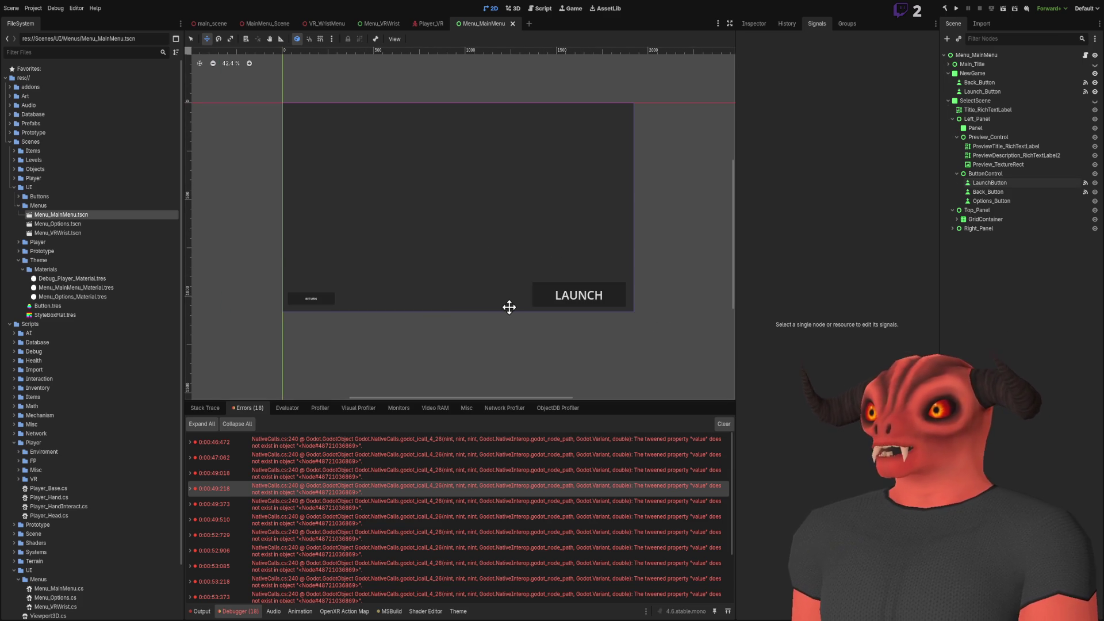
Test-run the project to check the main menu, then stop it
drag(507, 305, 515, 311)
scroll(515, 310, down, 1)
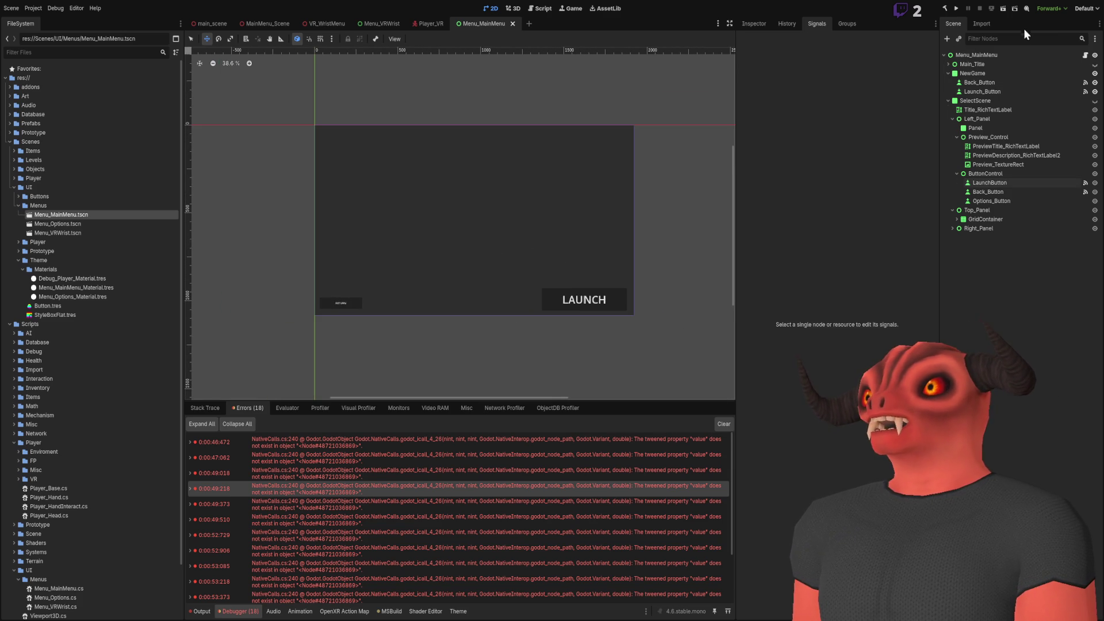
click(955, 10)
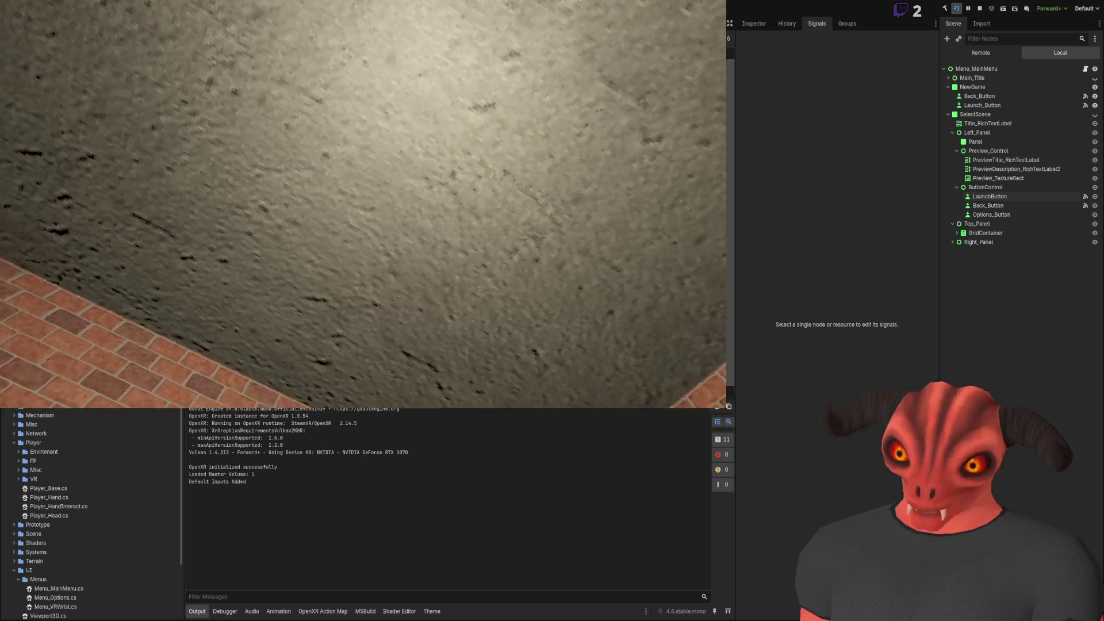
click(980, 8)
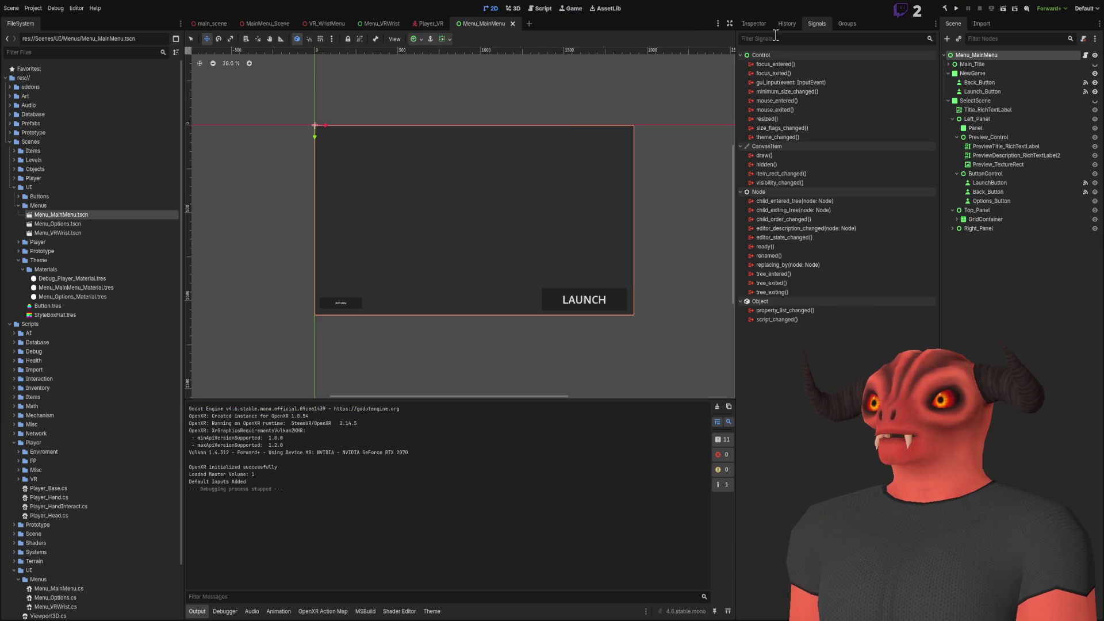
Assign a World Generation Scene in Menu_MainMenu's Inspector and run the project again
click(753, 23)
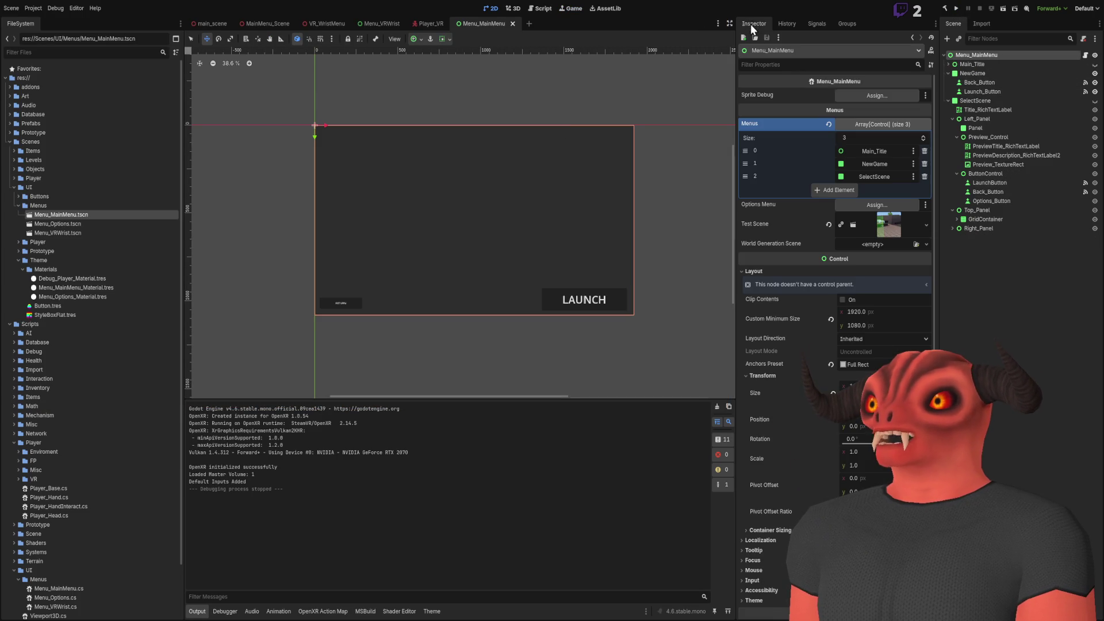
click(874, 121)
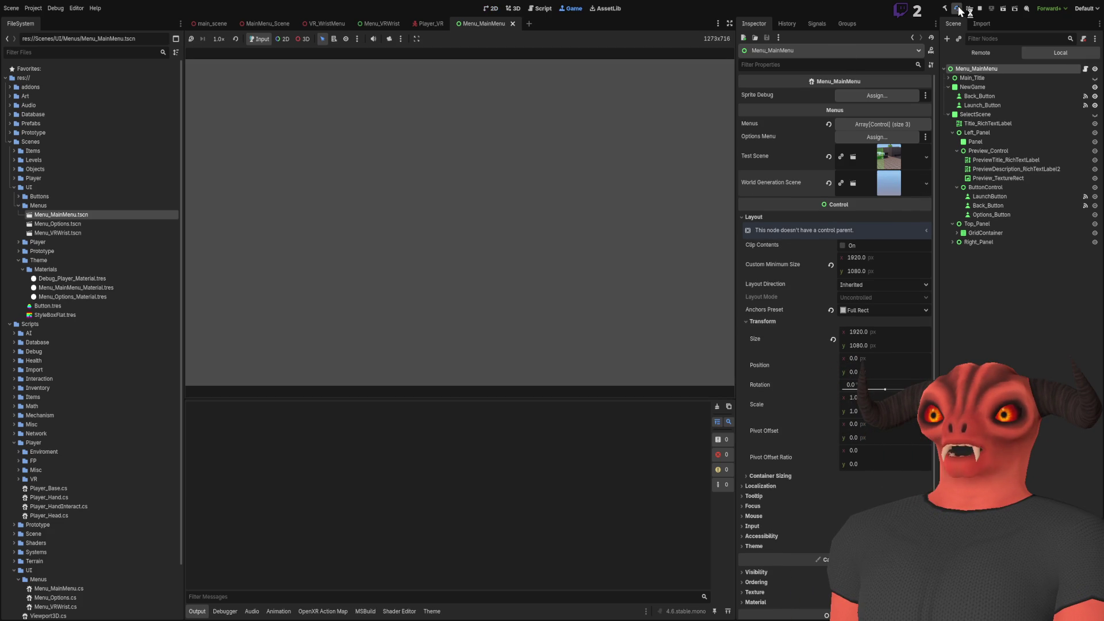
key(F8)
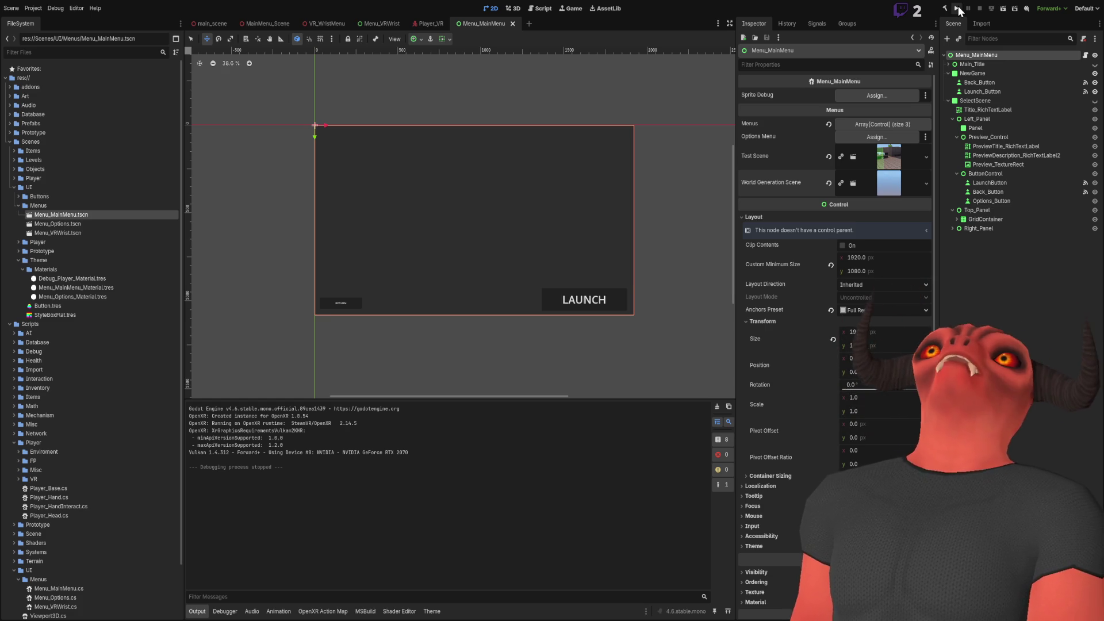
click(957, 8)
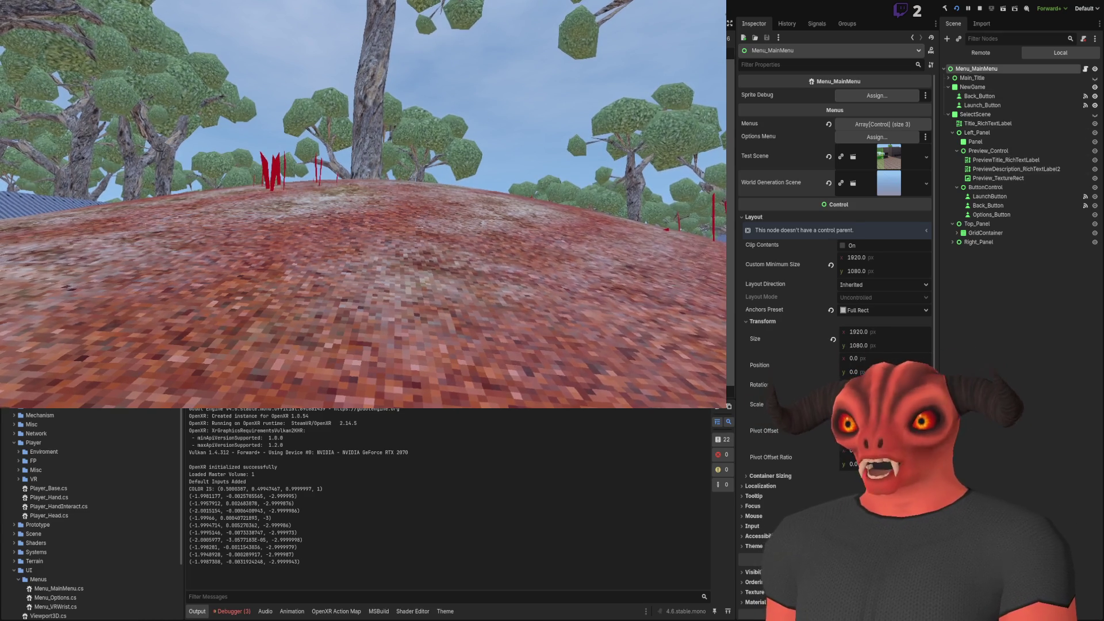
Stop the running game and return to editing the Menu_MainMenu scene
click(980, 7)
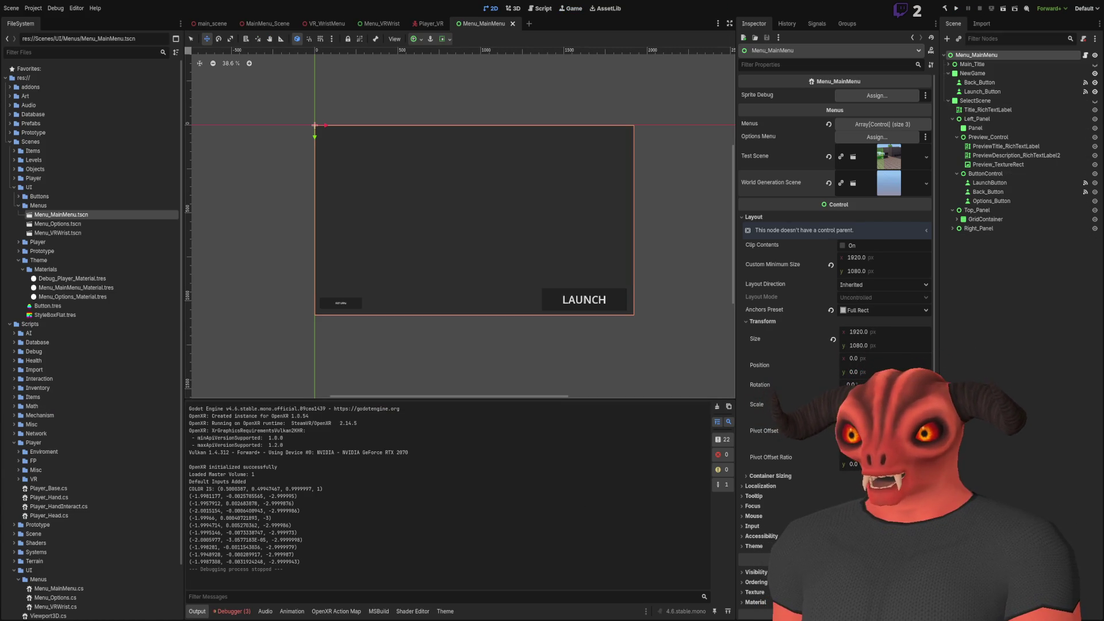